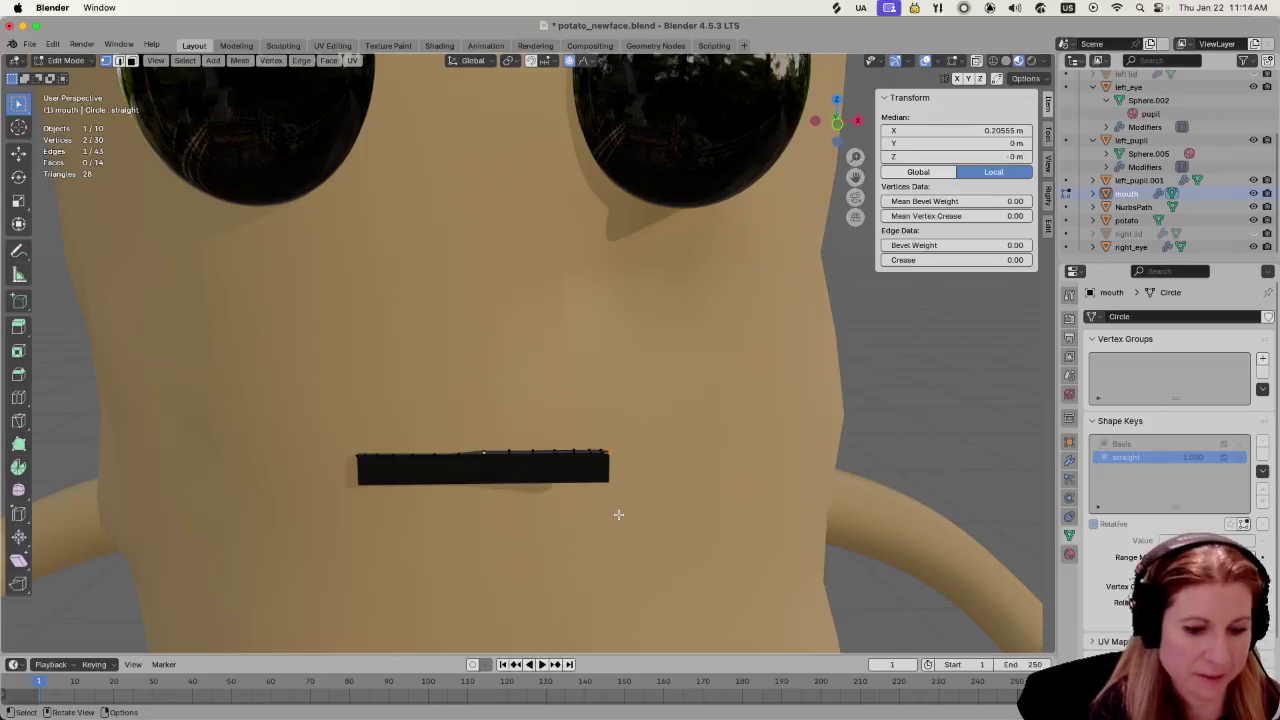
Step: Scale the two selected mouth vertices with proportional editing
{"action": "key", "text": "s"}
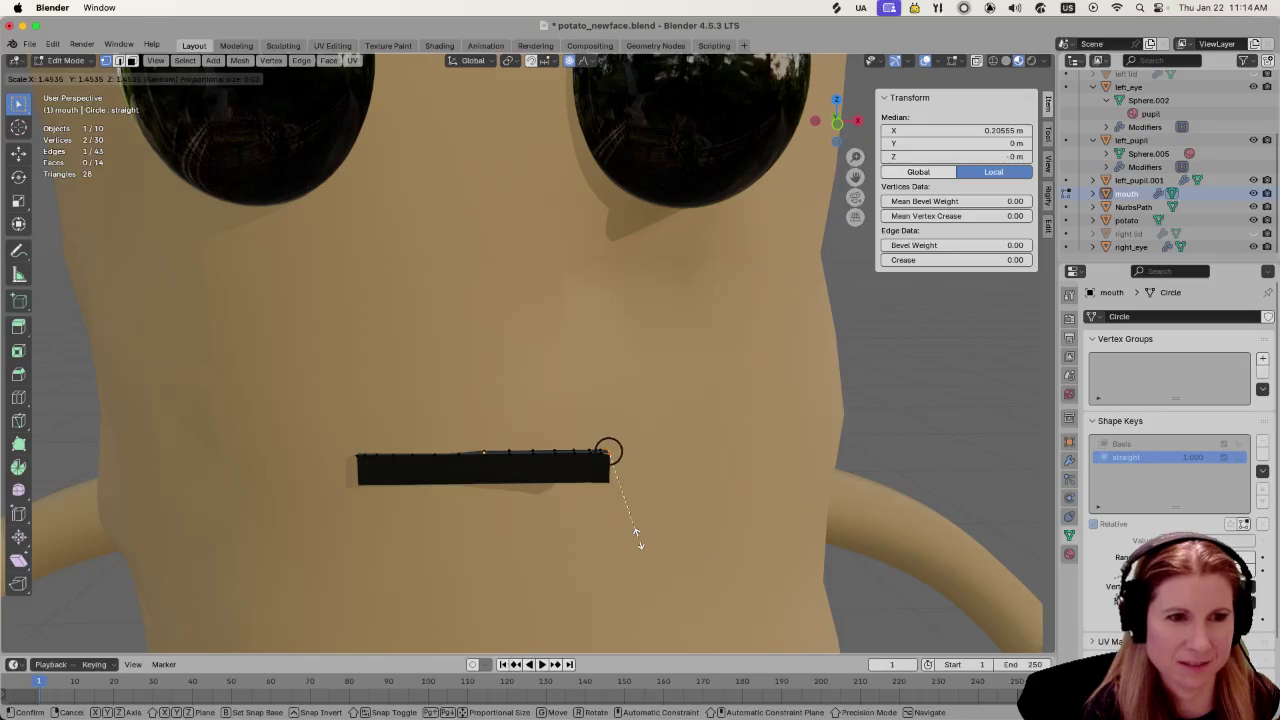
{"action": "scroll", "coordinate": [625, 526], "scroll_direction": "down", "scroll_amount": 3}
{"action": "scroll", "coordinate": [623, 525], "scroll_direction": "down", "scroll_amount": 3}
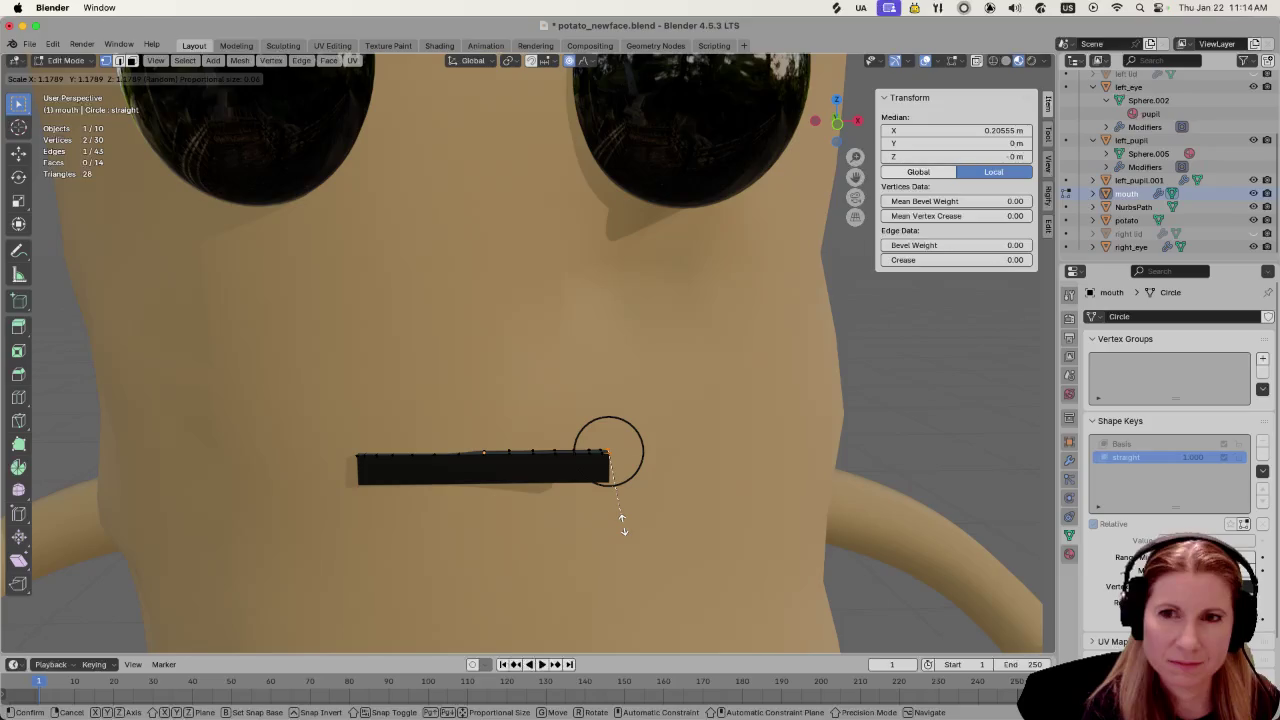
{"action": "scroll", "coordinate": [622, 526], "scroll_direction": "down", "scroll_amount": 5}
{"action": "scroll", "coordinate": [624, 529], "scroll_direction": "down", "scroll_amount": 4}
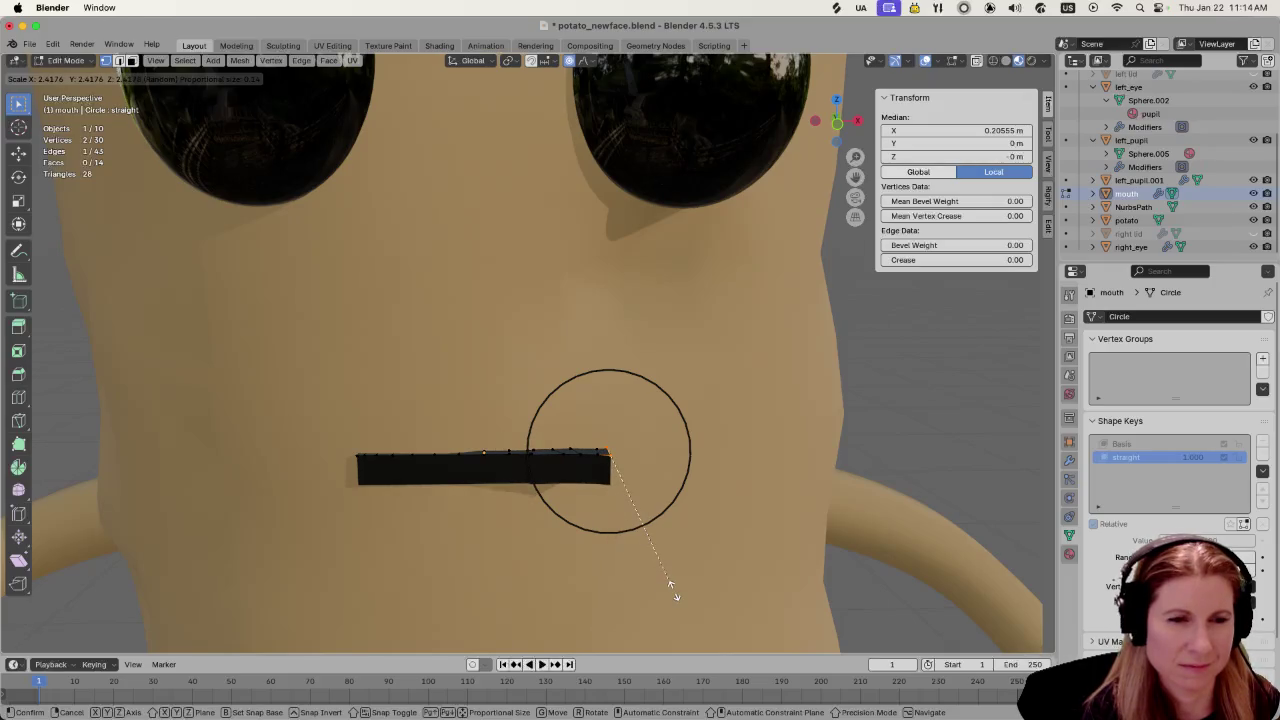
{"action": "left_click", "coordinate": [594, 449]}
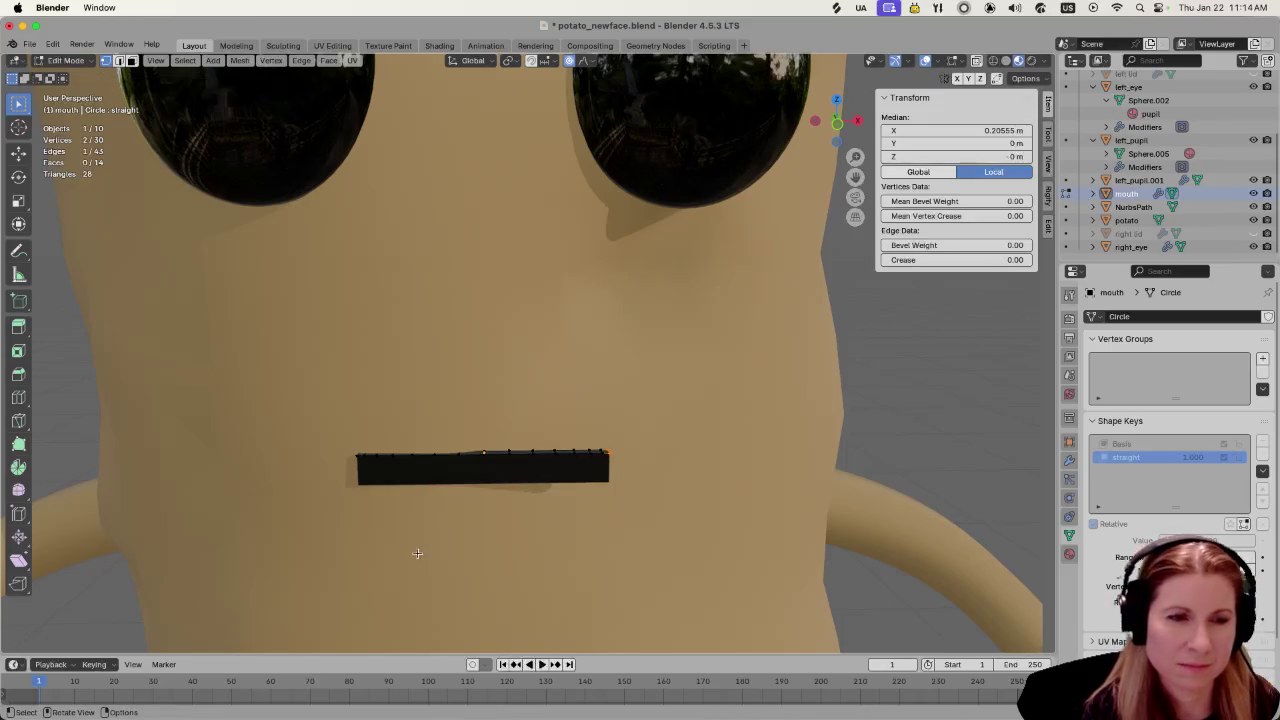
Step: Box-select the mouth's top edge and scale it along Z only
{"action": "left_click", "coordinate": [472, 412]}
{"action": "left_click_drag", "start_coordinate": [439, 430], "coordinate": [525, 541]}
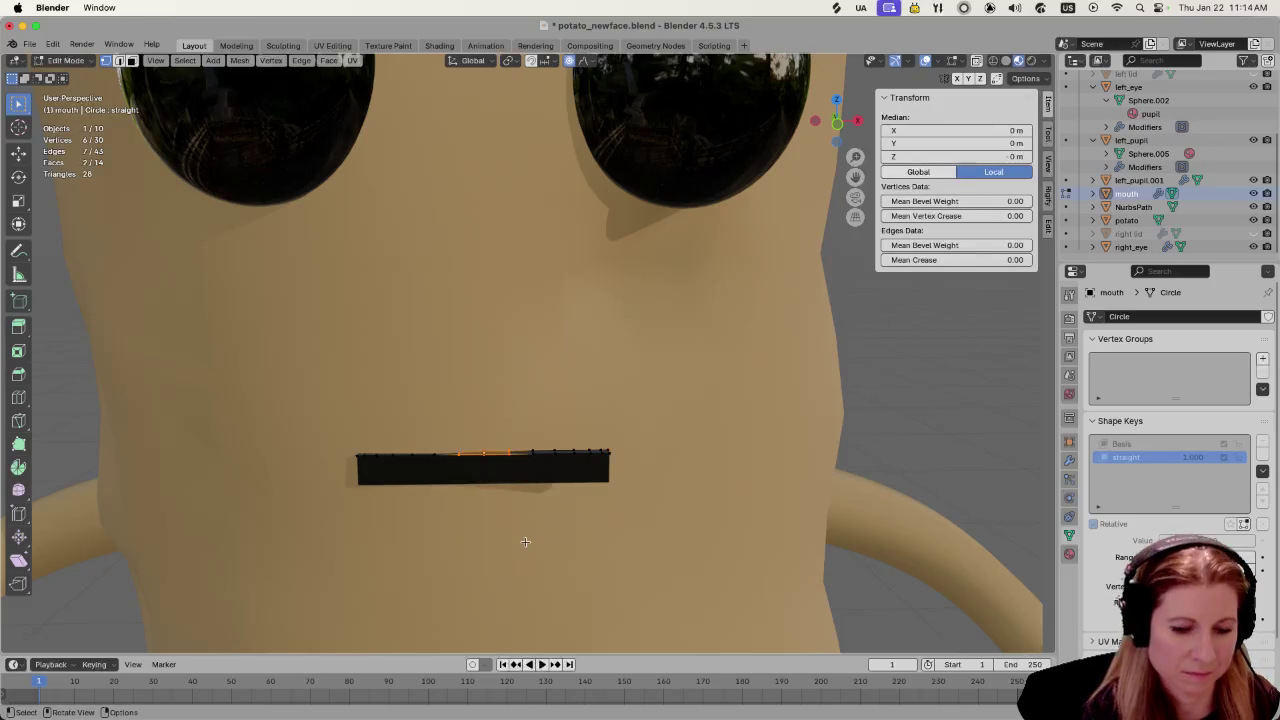
{"action": "key", "text": "s"}
{"action": "key", "text": "z"}
{"action": "scroll", "coordinate": [503, 505], "scroll_direction": "down", "scroll_amount": 4}
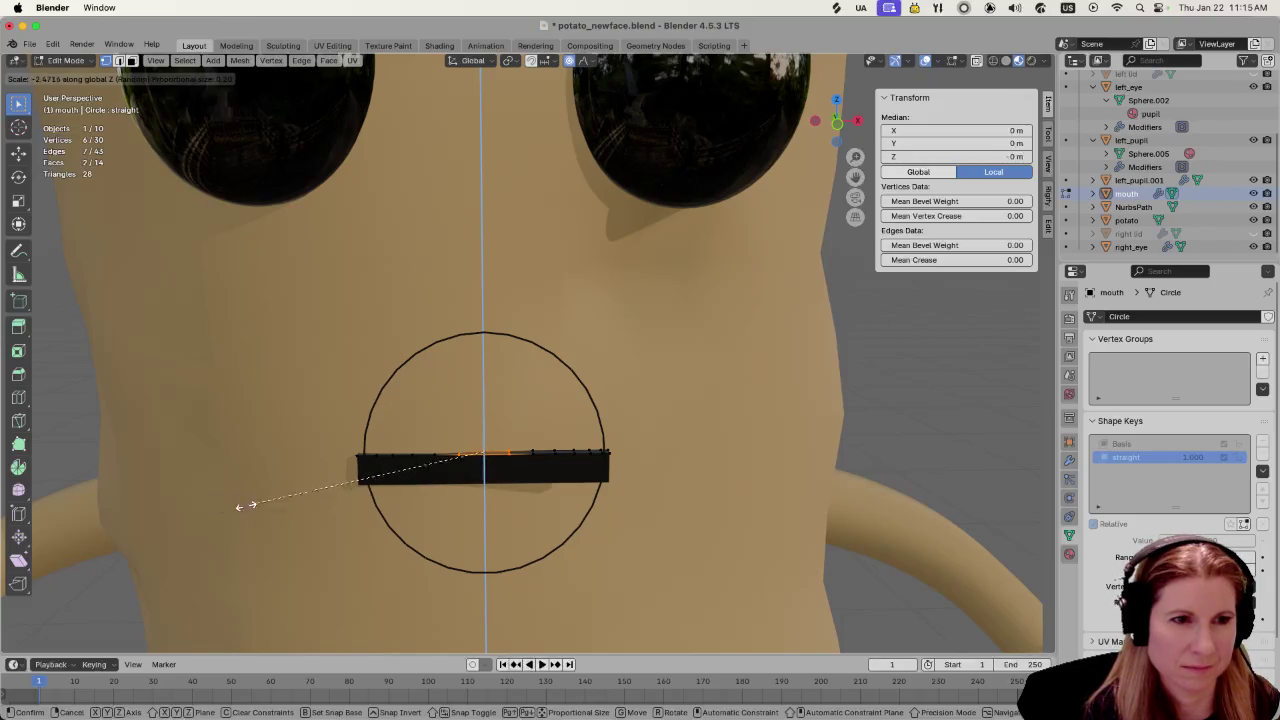
{"action": "left_click", "coordinate": [480, 551]}
{"action": "mouse_move", "coordinate": [480, 551]}
{"action": "middle_mouse_down"}
{"action": "mouse_move", "coordinate": [387, 535]}
{"action": "mouse_move", "coordinate": [465, 527]}
{"action": "middle_mouse_up"}
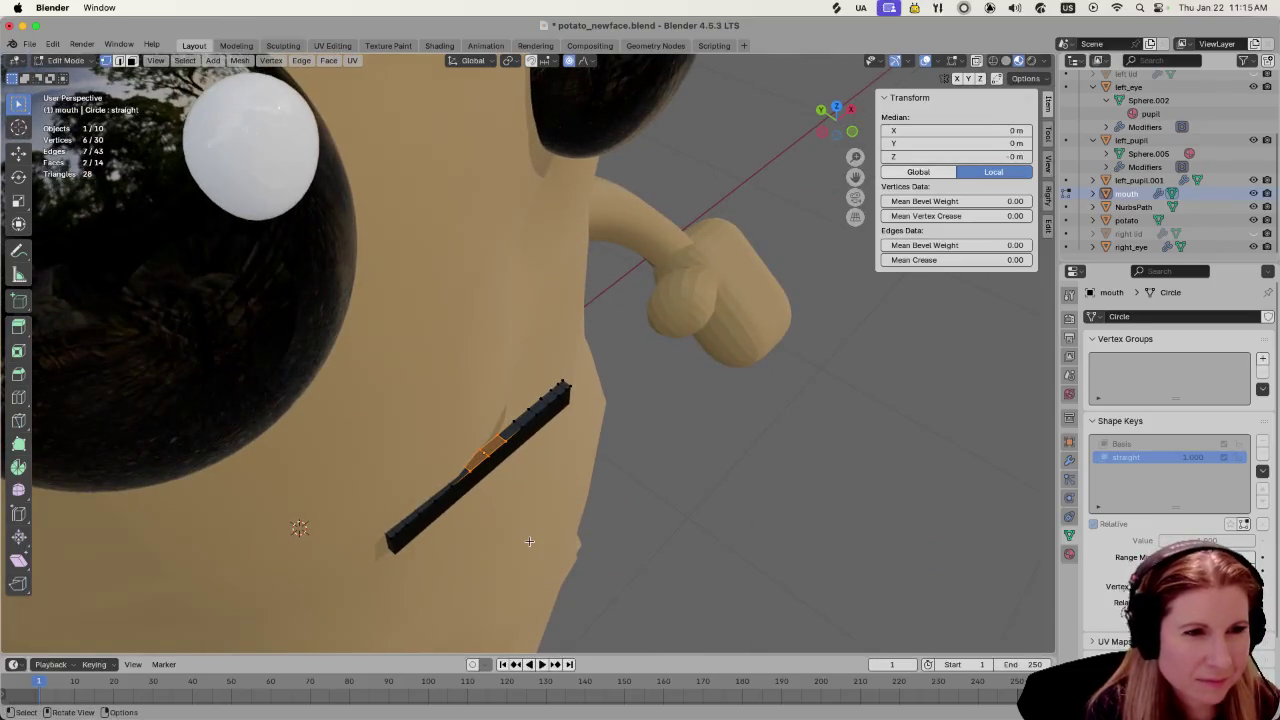
Step: Select the whole mouth and move it 0.098 m forward along Y
{"action": "key", "text": "a"}
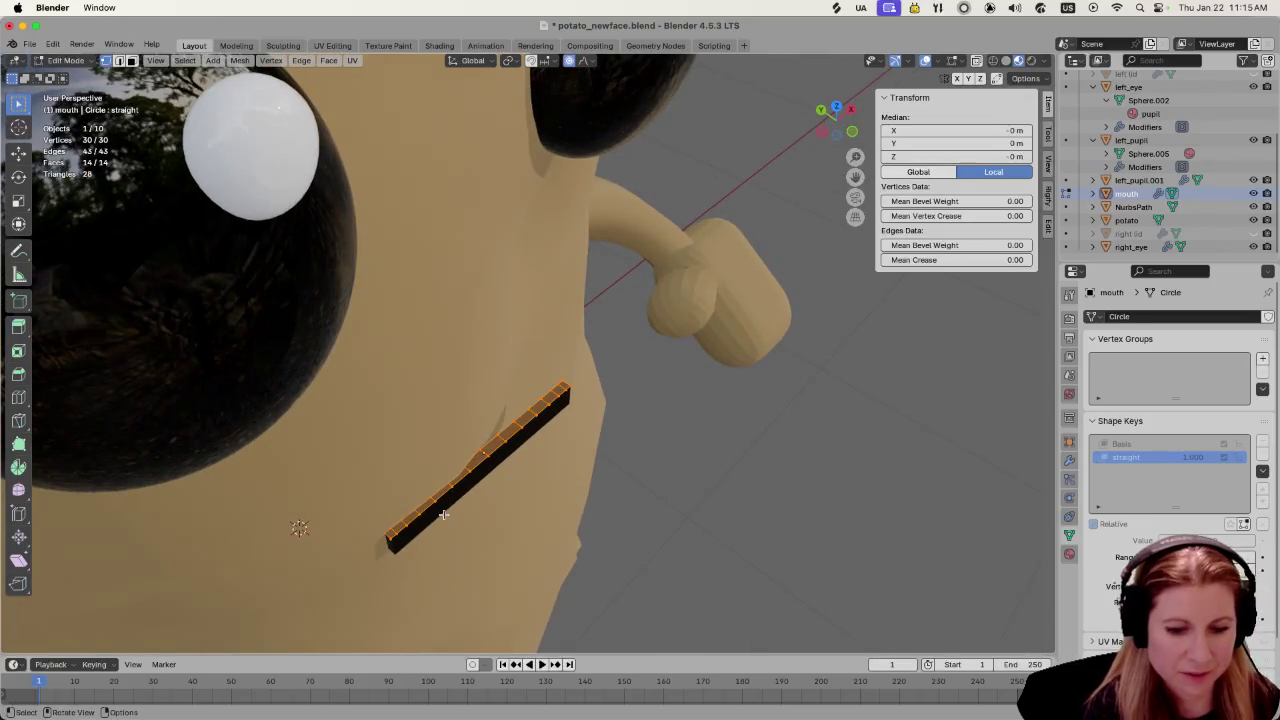
{"action": "key", "text": "g"}
{"action": "key", "text": "y"}
{"action": "left_click", "coordinate": [500, 520]}
{"action": "mouse_move", "coordinate": [503, 524]}
{"action": "middle_mouse_down"}
{"action": "mouse_move", "coordinate": [553, 466]}
{"action": "mouse_move", "coordinate": [519, 503]}
{"action": "middle_mouse_up"}
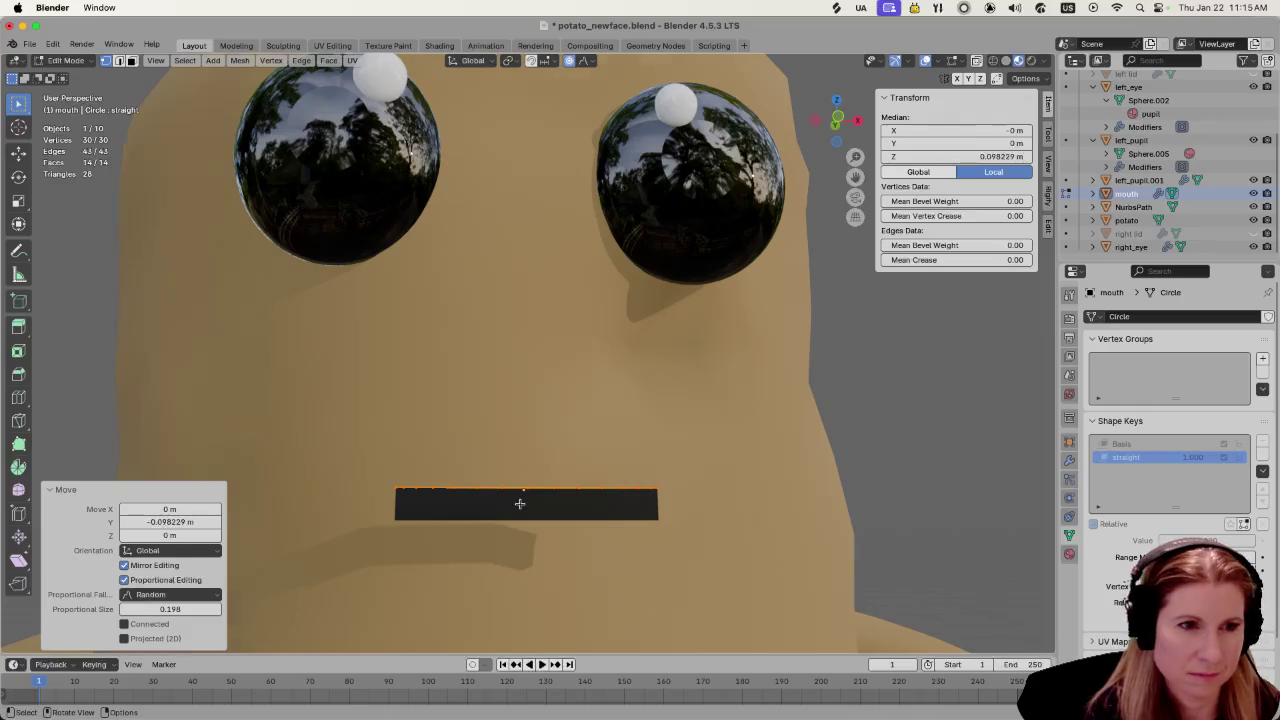
Step: Deselect everything and box-select the vertices along the mouth's top edge
{"action": "scroll", "coordinate": [519, 503], "scroll_direction": "down", "scroll_amount": 3}
{"action": "scroll", "coordinate": [519, 510], "scroll_direction": "up", "scroll_amount": 1}
{"action": "scroll", "coordinate": [525, 503], "scroll_direction": "up", "scroll_amount": 4}
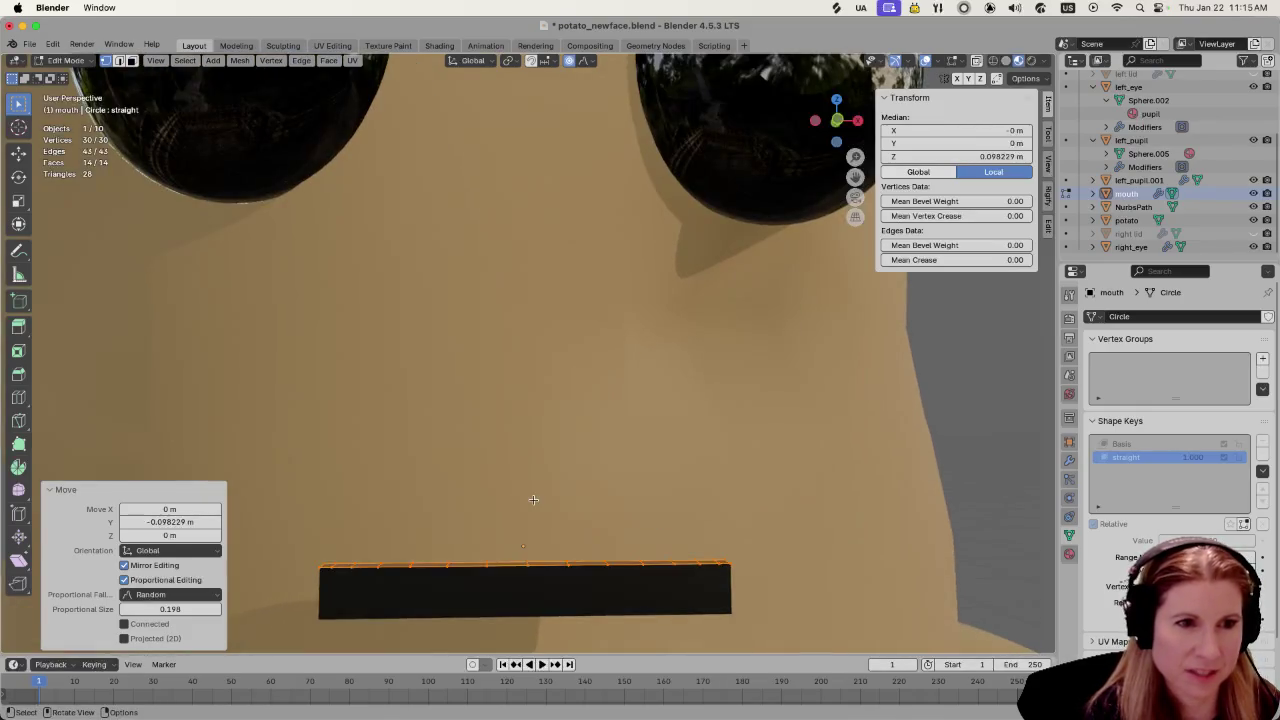
{"action": "scroll", "coordinate": [525, 510], "scroll_direction": "down", "scroll_amount": 2}
{"action": "left_click", "coordinate": [535, 409]}
{"action": "left_click_drag", "start_coordinate": [479, 462], "coordinate": [575, 568]}
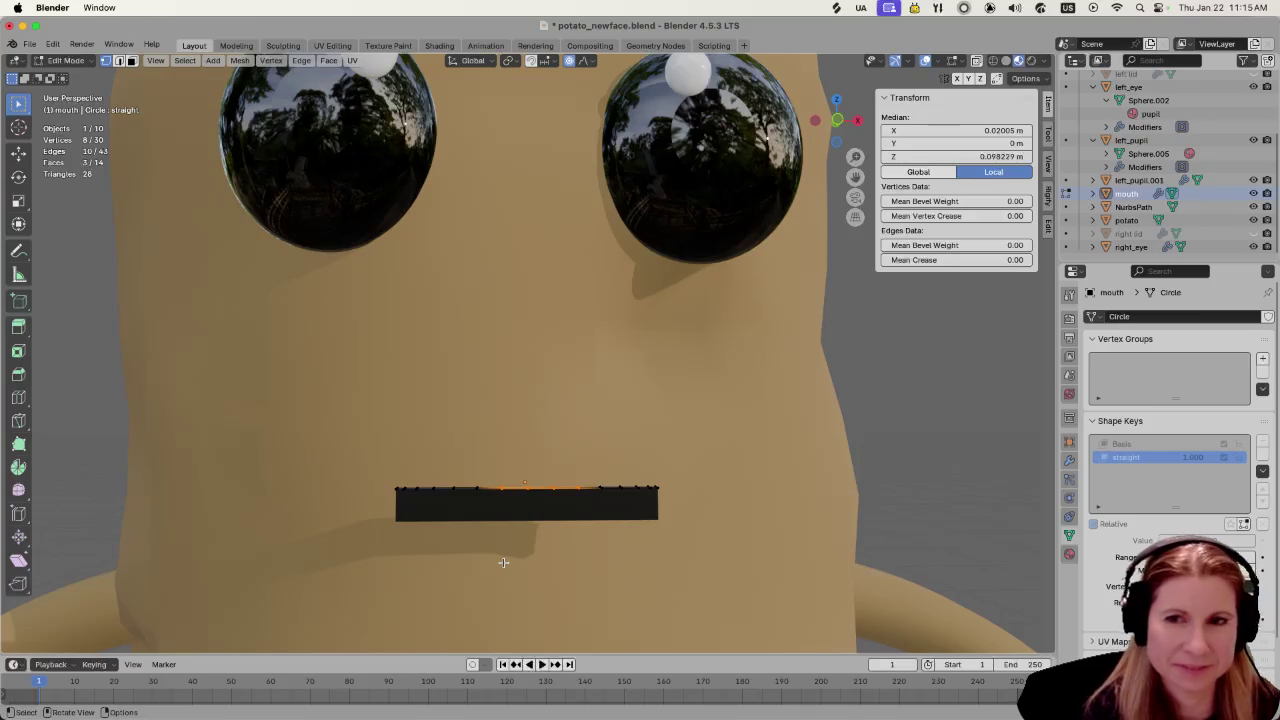
Step: Displace the top-edge vertices along Z with random proportional falloff, then deselect
{"action": "key", "text": "g"}
{"action": "key", "text": "z"}
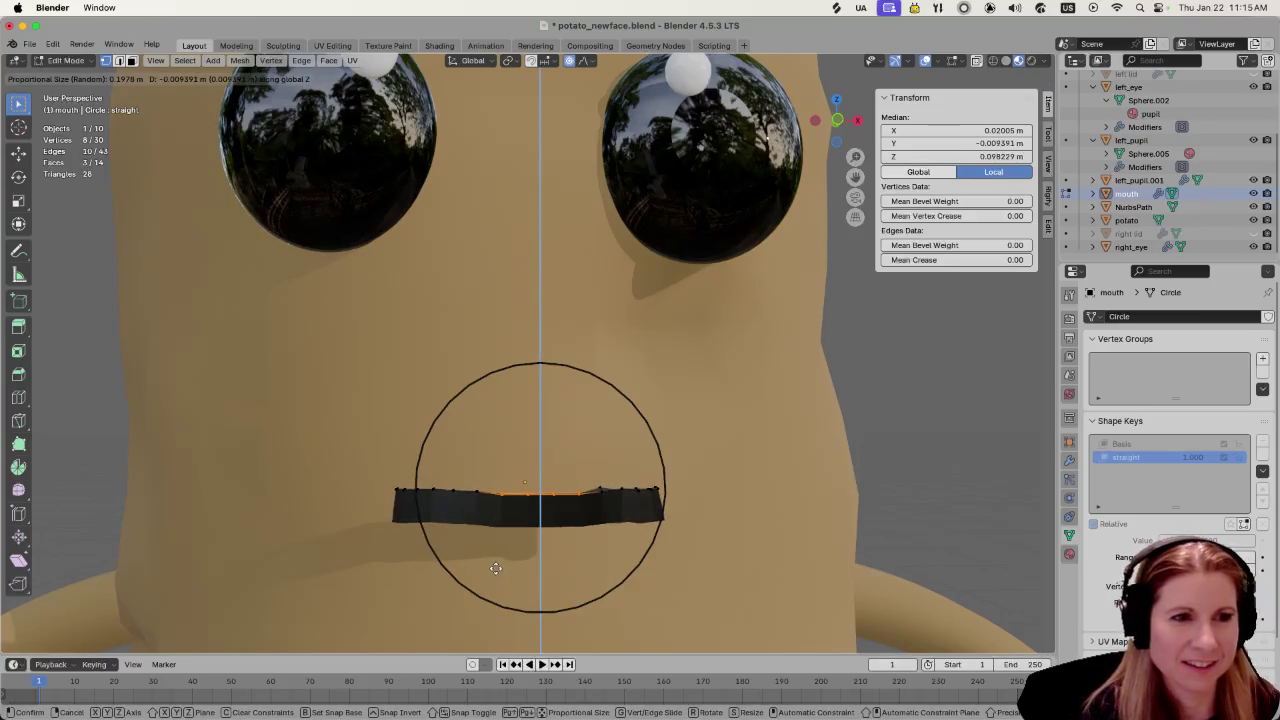
{"action": "left_click", "coordinate": [500, 566]}
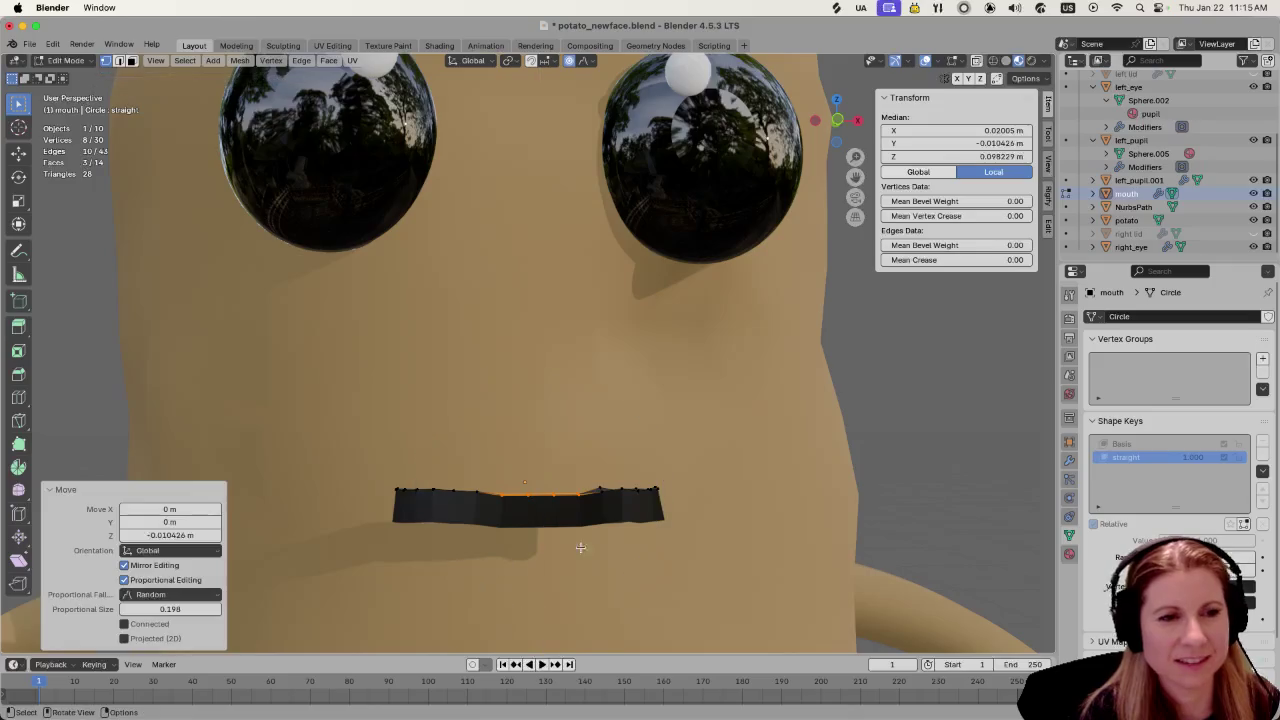
{"action": "scroll", "coordinate": [590, 520], "scroll_direction": "down", "scroll_amount": 5}
{"action": "middle_click_drag", "start_coordinate": [597, 509], "coordinate": [634, 420]}
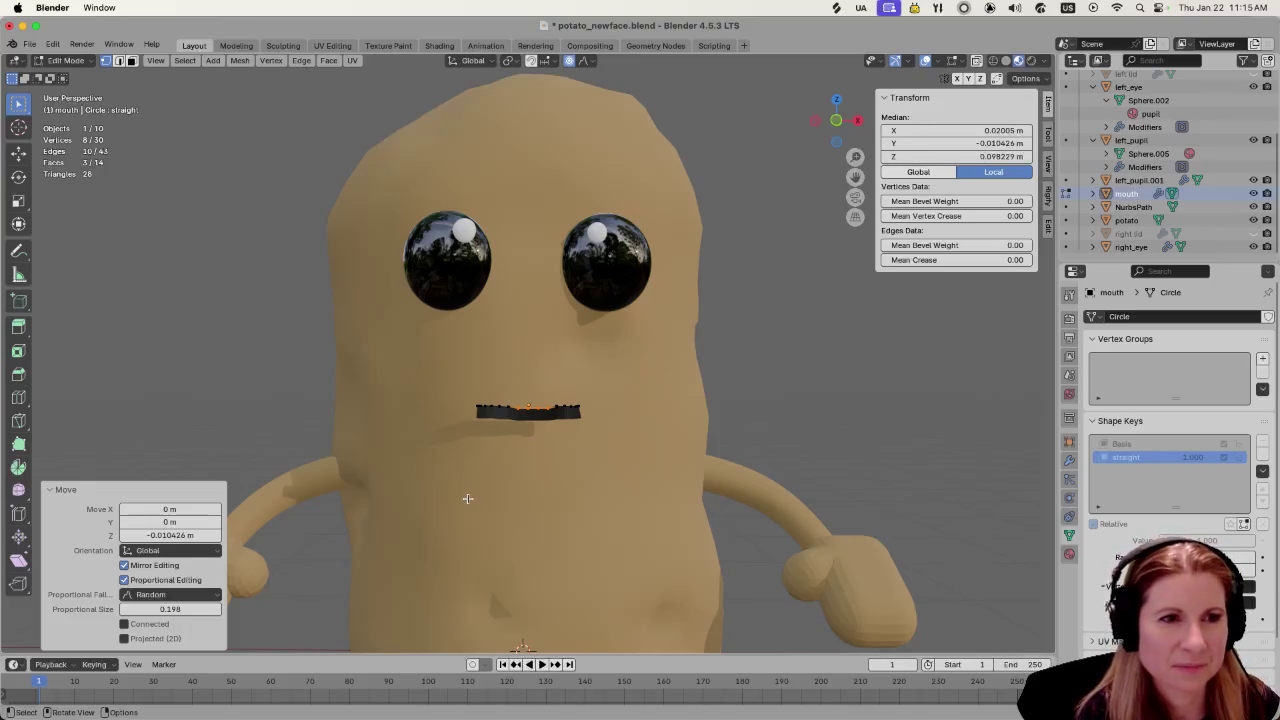
{"action": "mouse_move", "coordinate": [491, 488]}
{"action": "middle_mouse_down"}
{"action": "mouse_move", "coordinate": [580, 591]}
{"action": "mouse_move", "coordinate": [374, 543]}
{"action": "mouse_move", "coordinate": [429, 537]}
{"action": "mouse_move", "coordinate": [545, 487]}
{"action": "mouse_move", "coordinate": [465, 461]}
{"action": "middle_mouse_up"}
{"action": "left_click", "coordinate": [524, 489]}
{"action": "scroll", "coordinate": [524, 489], "scroll_direction": "up", "scroll_amount": 3}
{"action": "scroll", "coordinate": [540, 488], "scroll_direction": "down", "scroll_amount": 4}
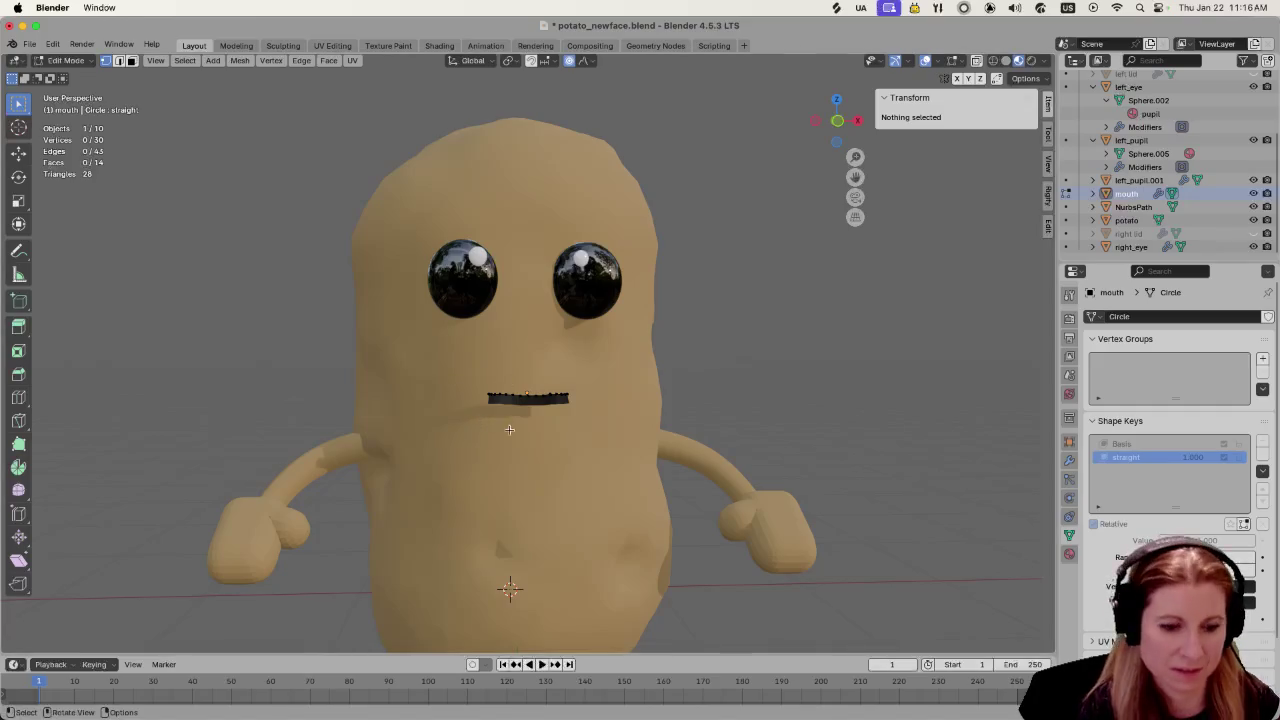
Step: Undo the previous edit and box-select the mouth's top-edge vertices again
{"action": "key", "text": "ctrl+z"}
{"action": "key", "text": "ctrl+shift+z"}
{"action": "key", "text": "ctrl+z"}
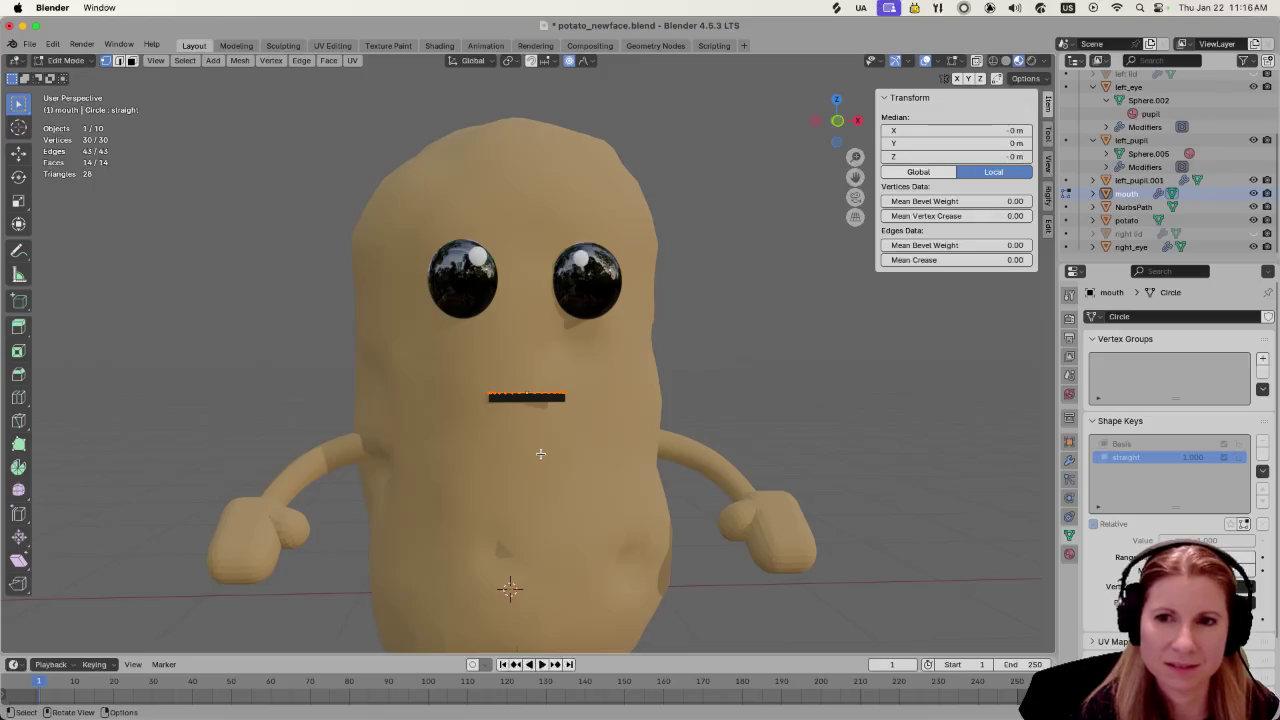
{"action": "scroll", "coordinate": [540, 453], "scroll_direction": "up", "scroll_amount": 2}
{"action": "scroll", "coordinate": [535, 461], "scroll_direction": "up", "scroll_amount": 4}
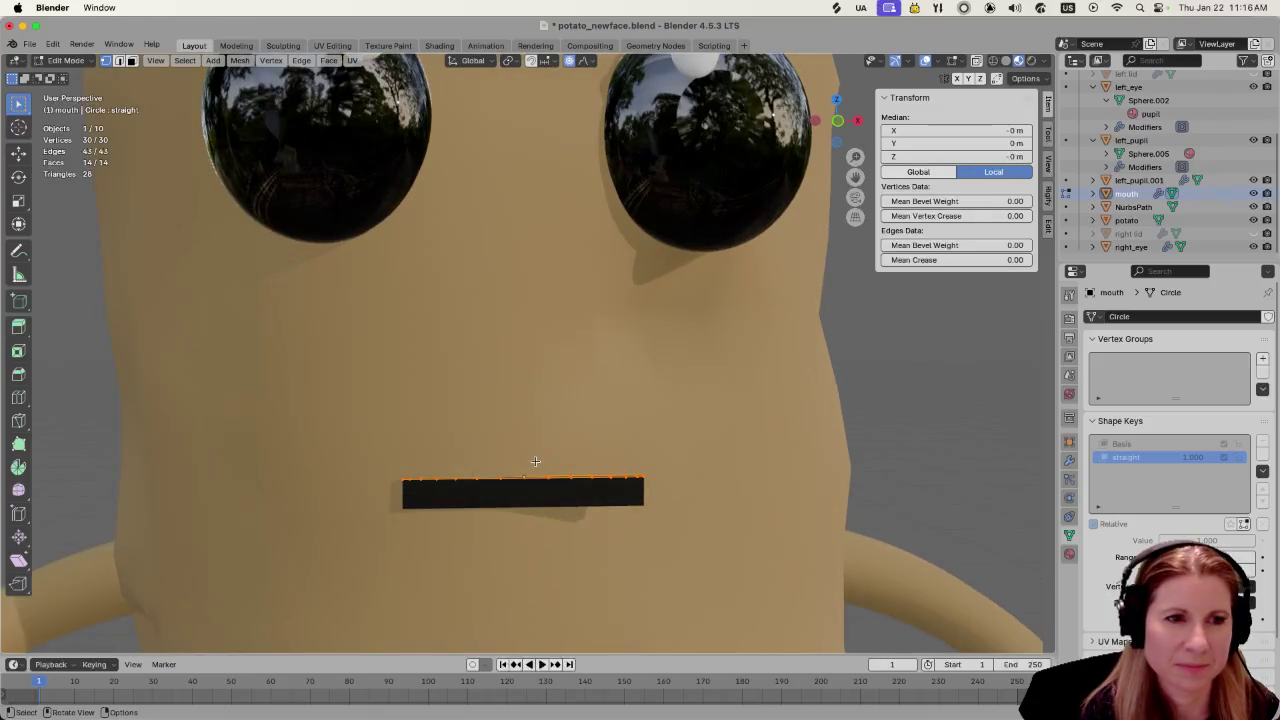
{"action": "left_click", "coordinate": [559, 538]}
{"action": "left_click_drag", "start_coordinate": [495, 453], "coordinate": [557, 545]}
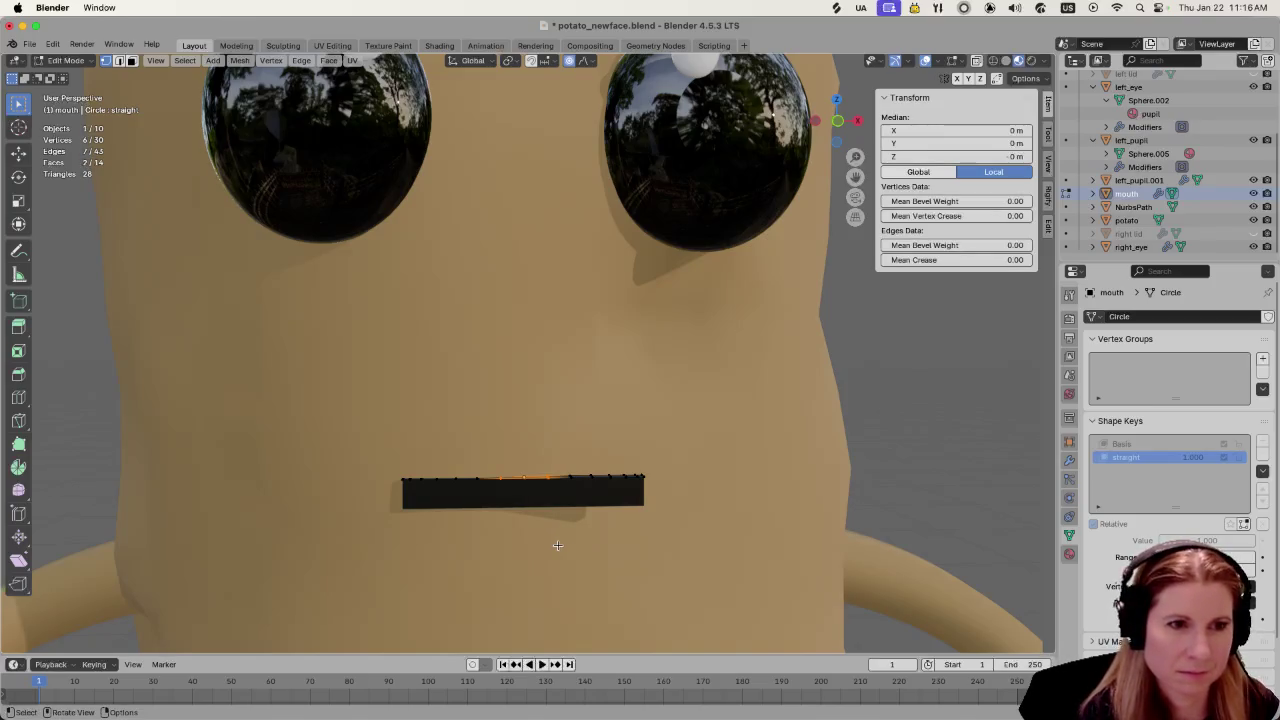
Step: Nudge the top edge by a small random-falloff move (-0.006857 m in Z), then deselect
{"action": "key", "text": "g"}
{"action": "key", "text": "y"}
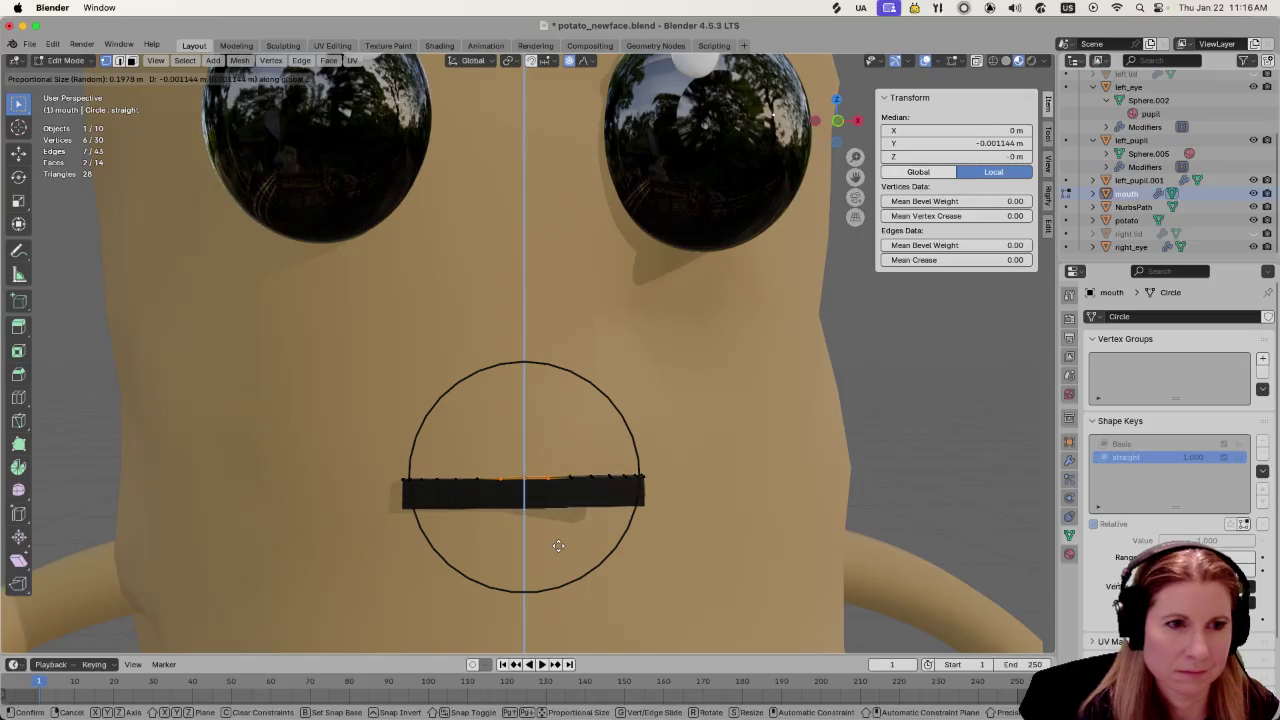
{"action": "left_click", "coordinate": [557, 548]}
{"action": "scroll", "coordinate": [557, 548], "scroll_direction": "down", "scroll_amount": 5}
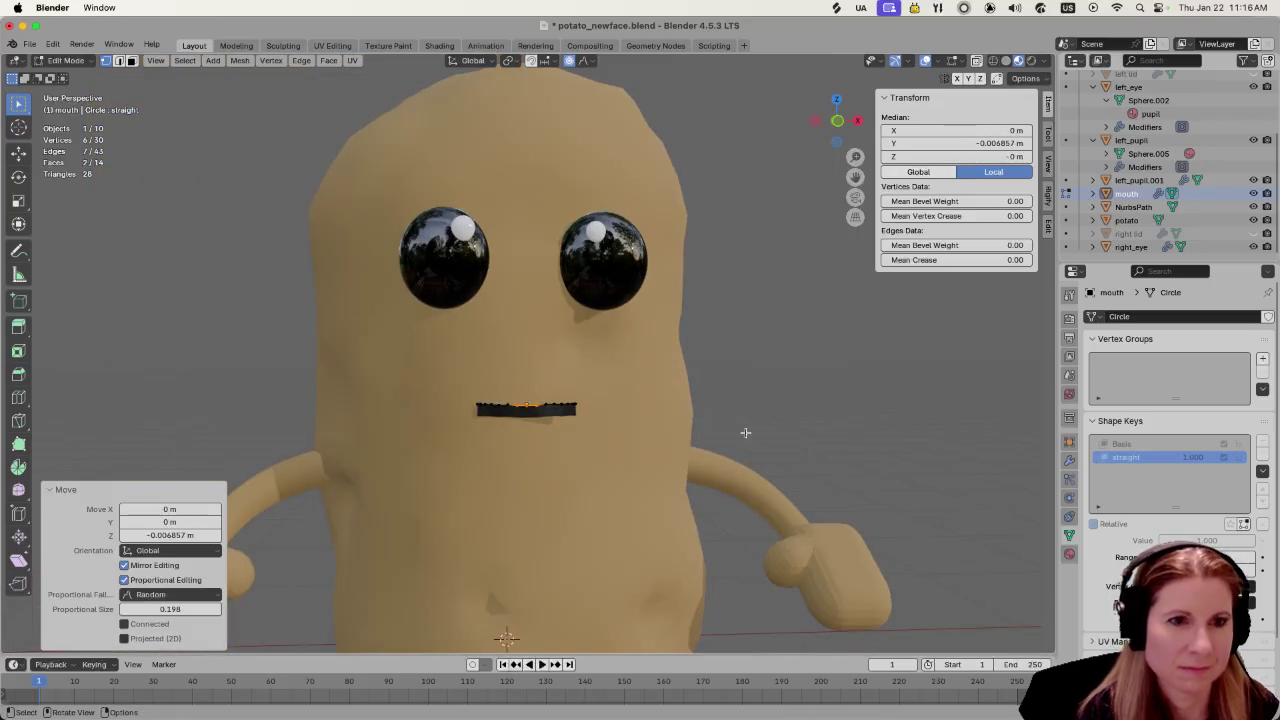
{"action": "left_click", "coordinate": [788, 439]}
Step: In Object Mode, drop the straight shape key to 0, then raise it to 0.733
{"action": "key", "text": "Tab"}
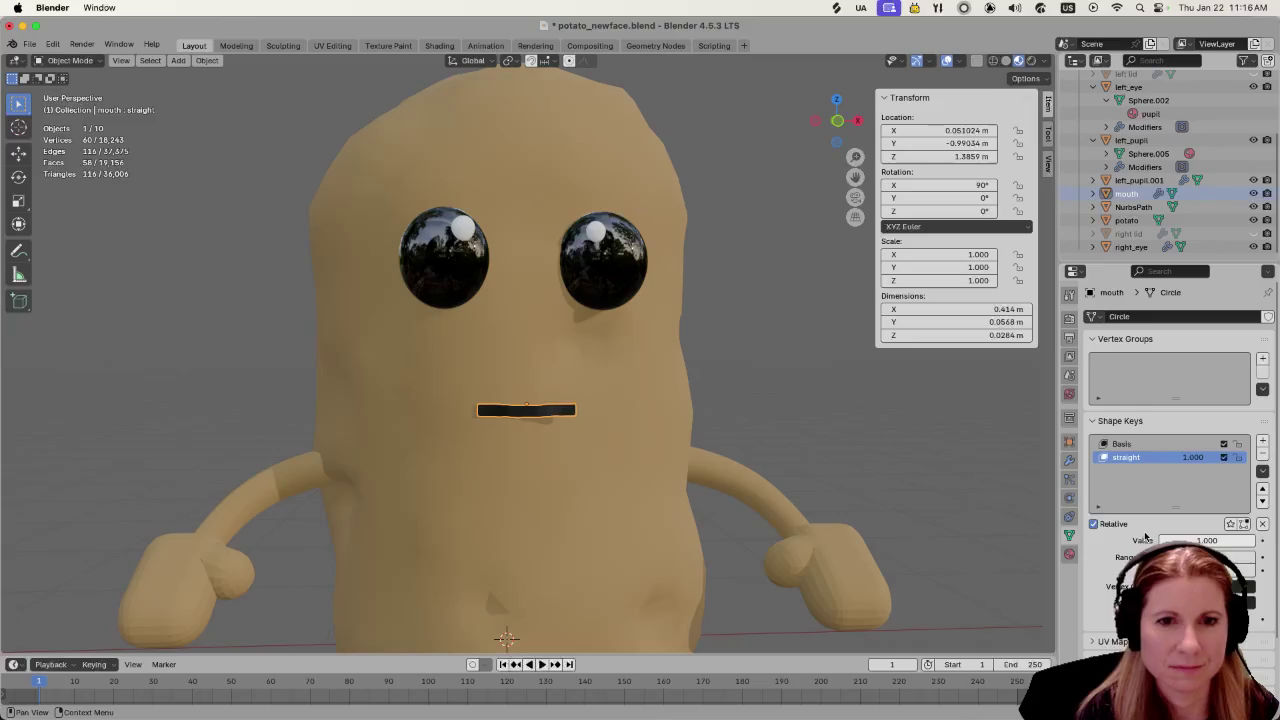
{"action": "left_click_drag", "start_coordinate": [1200, 541], "coordinate": [1200, 541]}
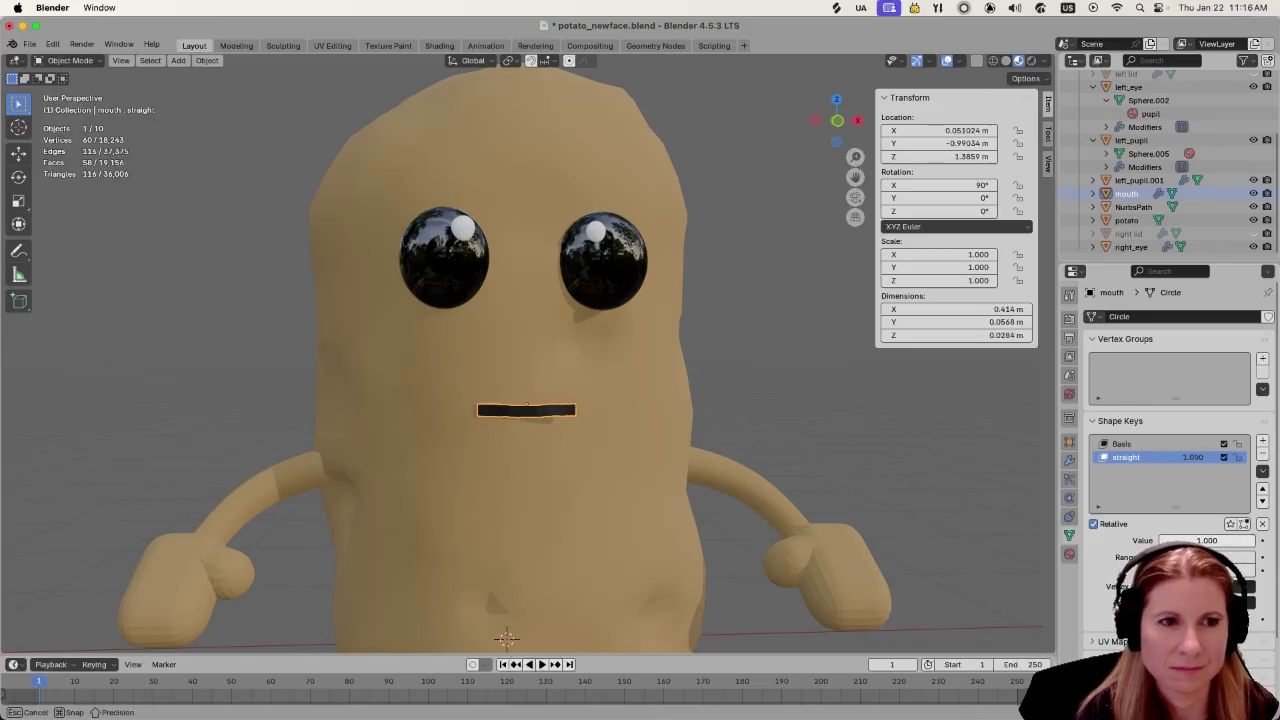
{"action": "left_click", "coordinate": [803, 391]}
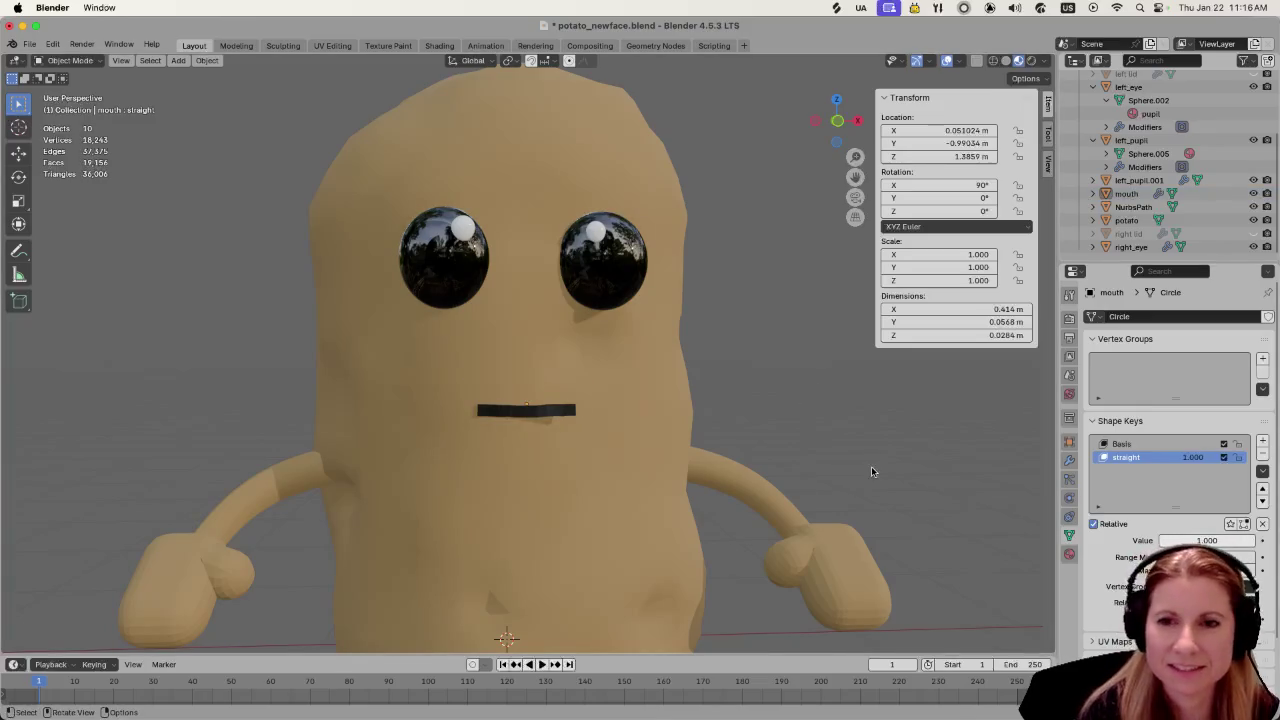
{"action": "left_click_drag", "start_coordinate": [1207, 540], "coordinate": [1170, 540]}
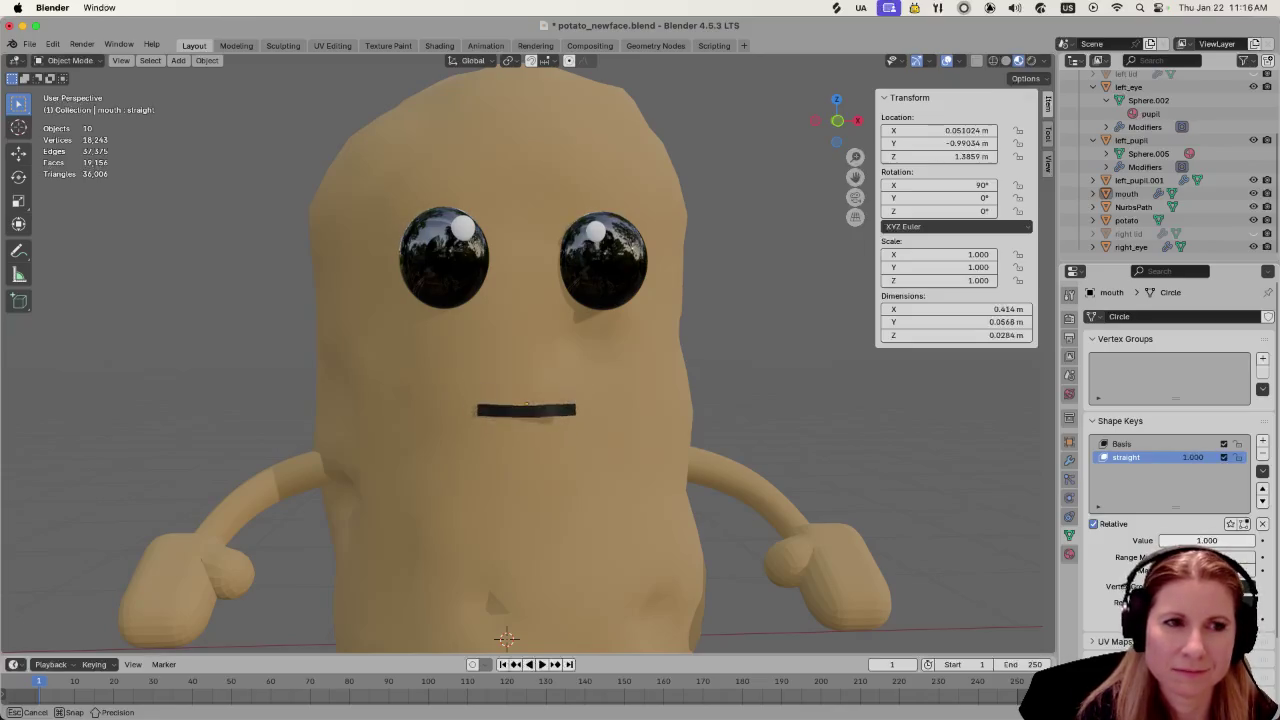
{"action": "left_click_drag", "start_coordinate": [1207, 540], "coordinate": [1234, 540]}
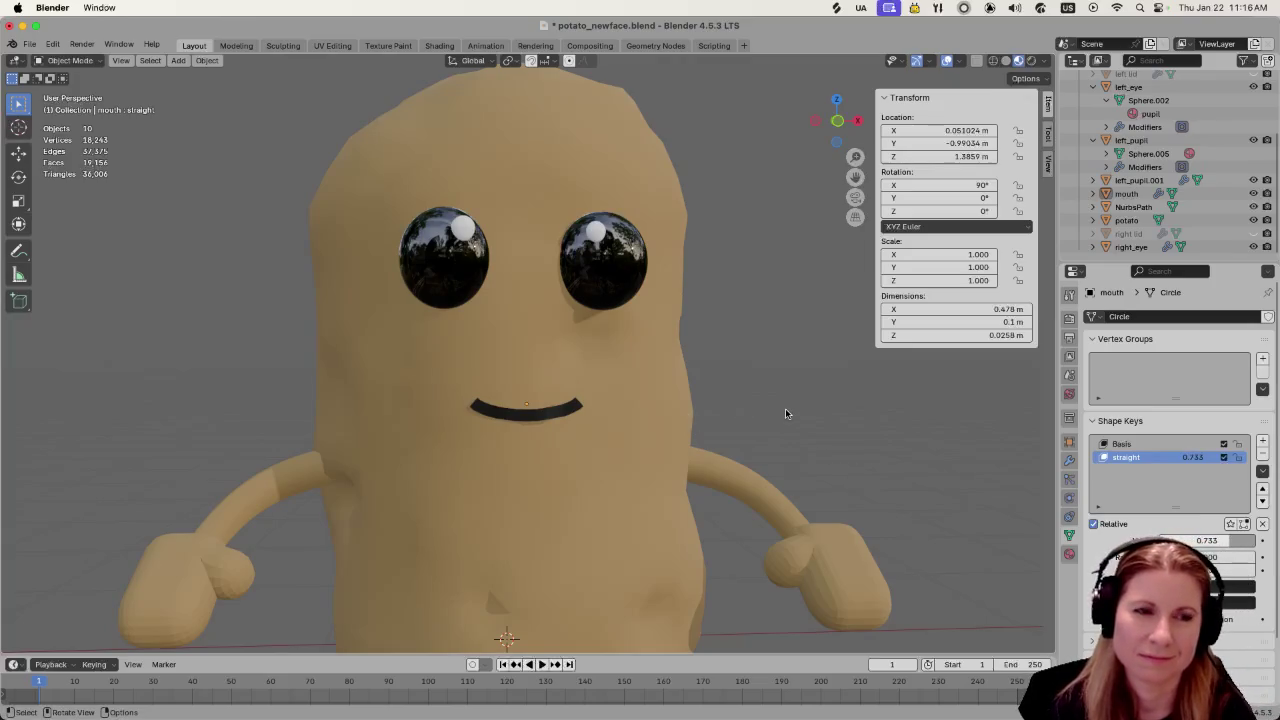
{"action": "scroll", "coordinate": [690, 434], "scroll_direction": "down", "scroll_amount": 5}
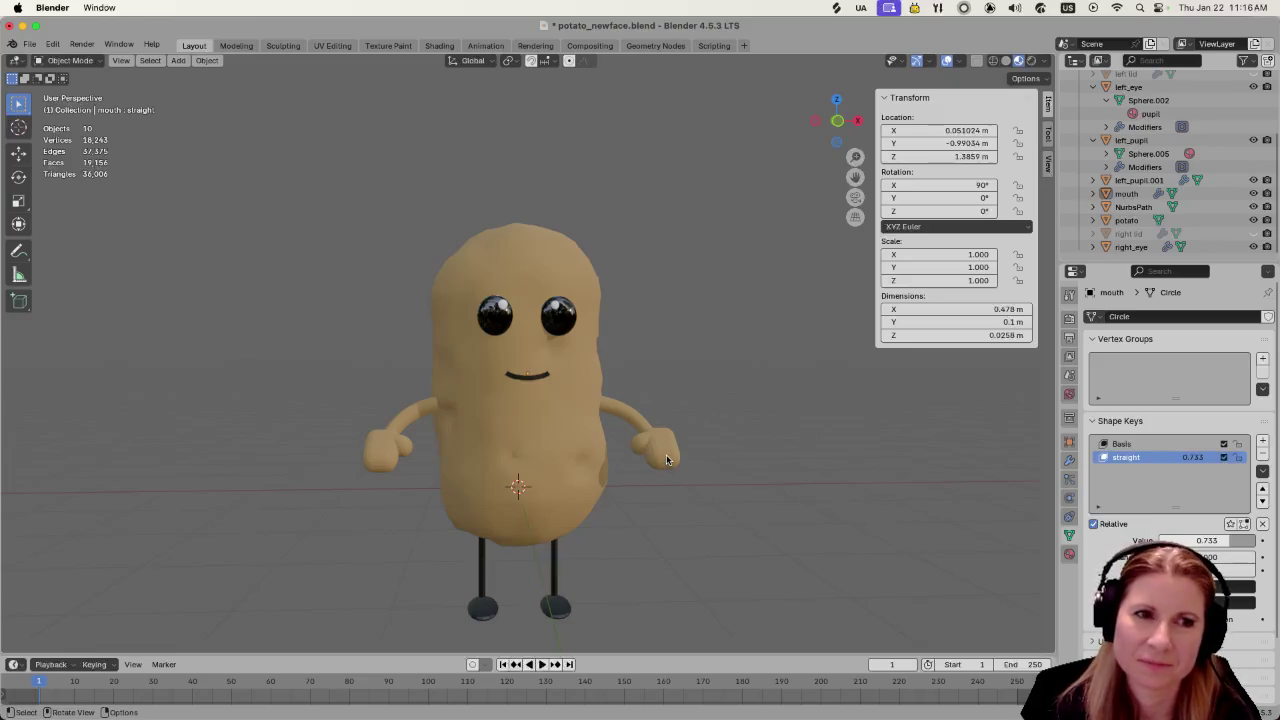
Step: Select the mouth object and open the Shape Key Specials menu
{"action": "scroll", "coordinate": [668, 459], "scroll_direction": "up", "scroll_amount": 5}
{"action": "scroll", "coordinate": [668, 459], "scroll_direction": "down", "scroll_amount": 5}
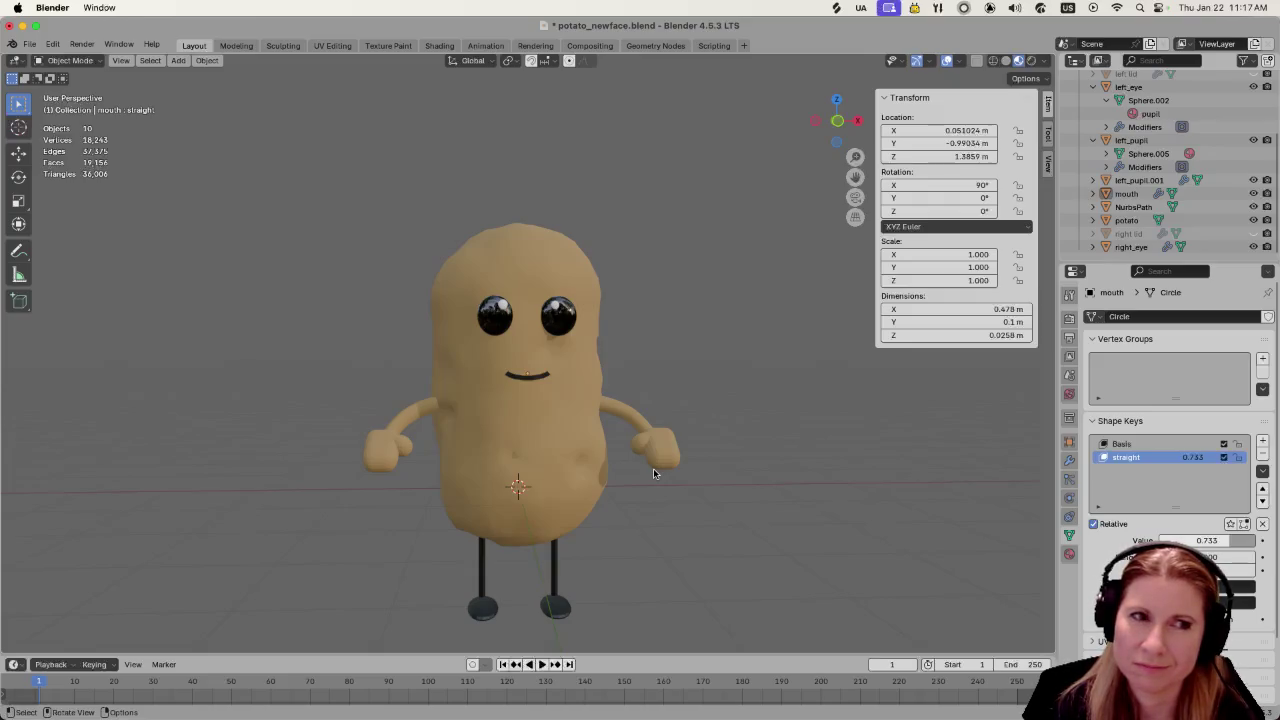
{"action": "scroll", "coordinate": [460, 458], "scroll_direction": "up", "scroll_amount": 2}
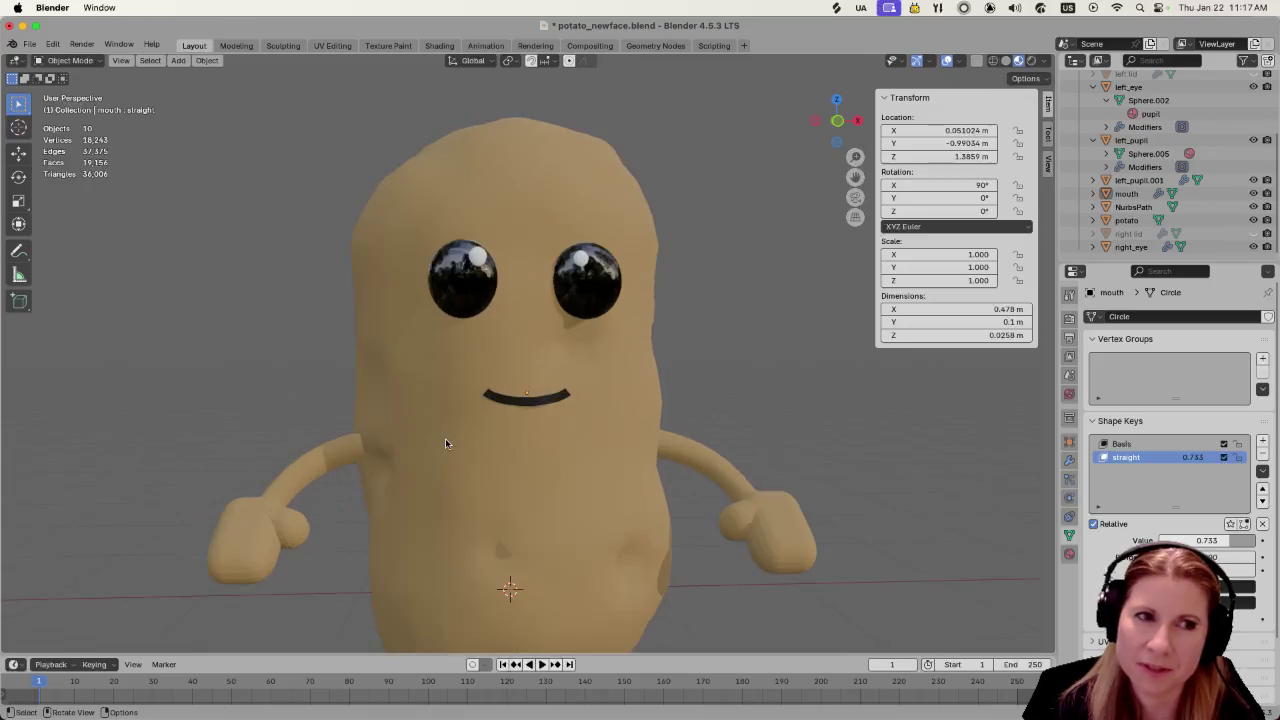
{"action": "scroll", "coordinate": [458, 452], "scroll_direction": "up", "scroll_amount": 2}
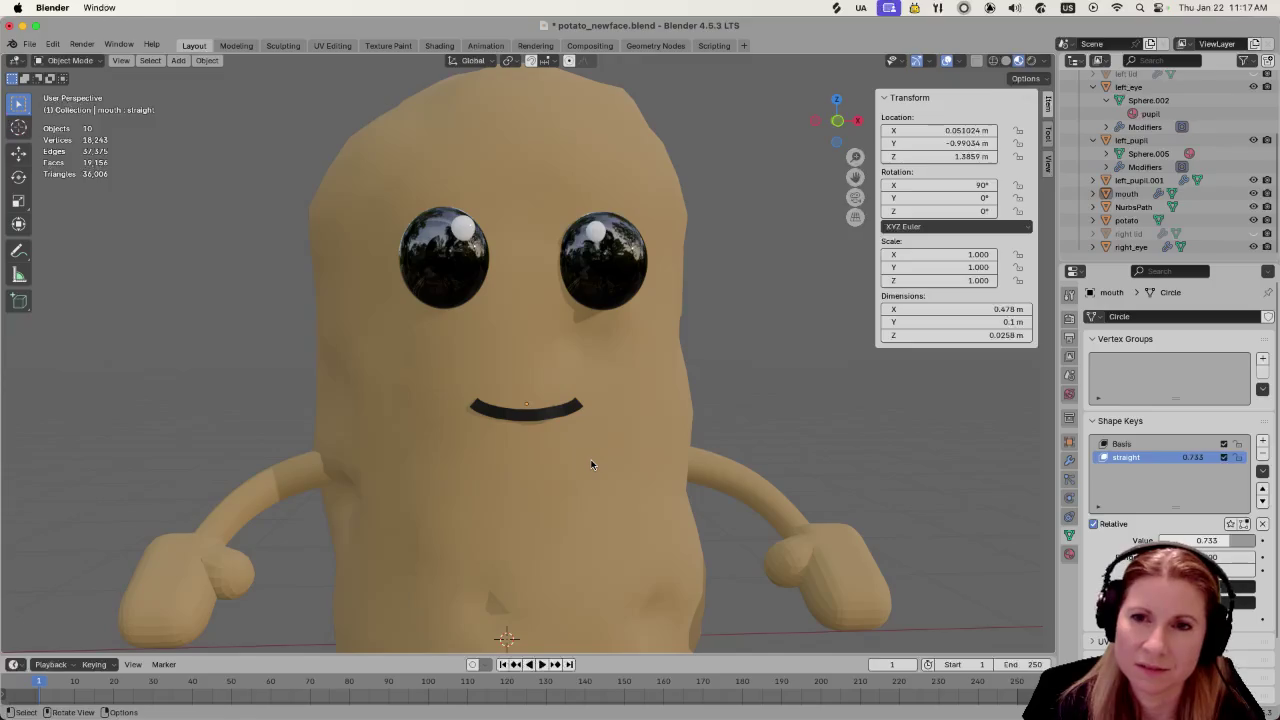
{"action": "left_click", "coordinate": [535, 424]}
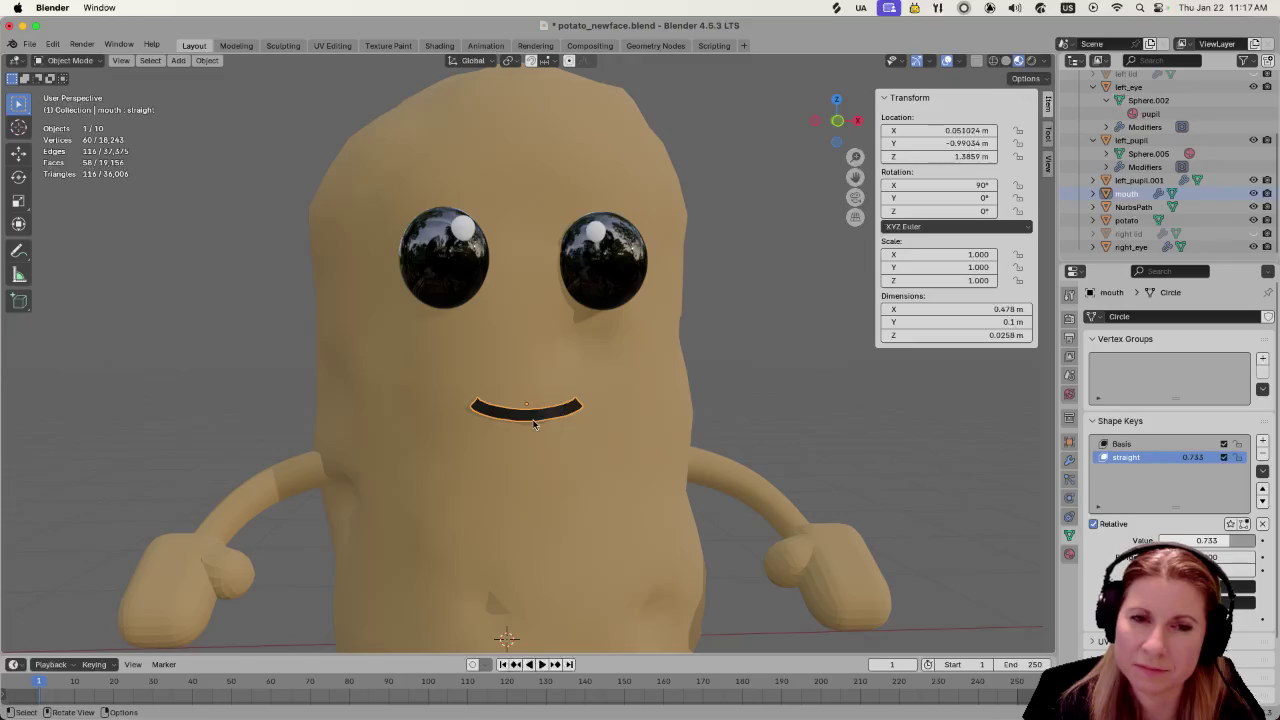
{"action": "left_click", "coordinate": [1261, 472]}
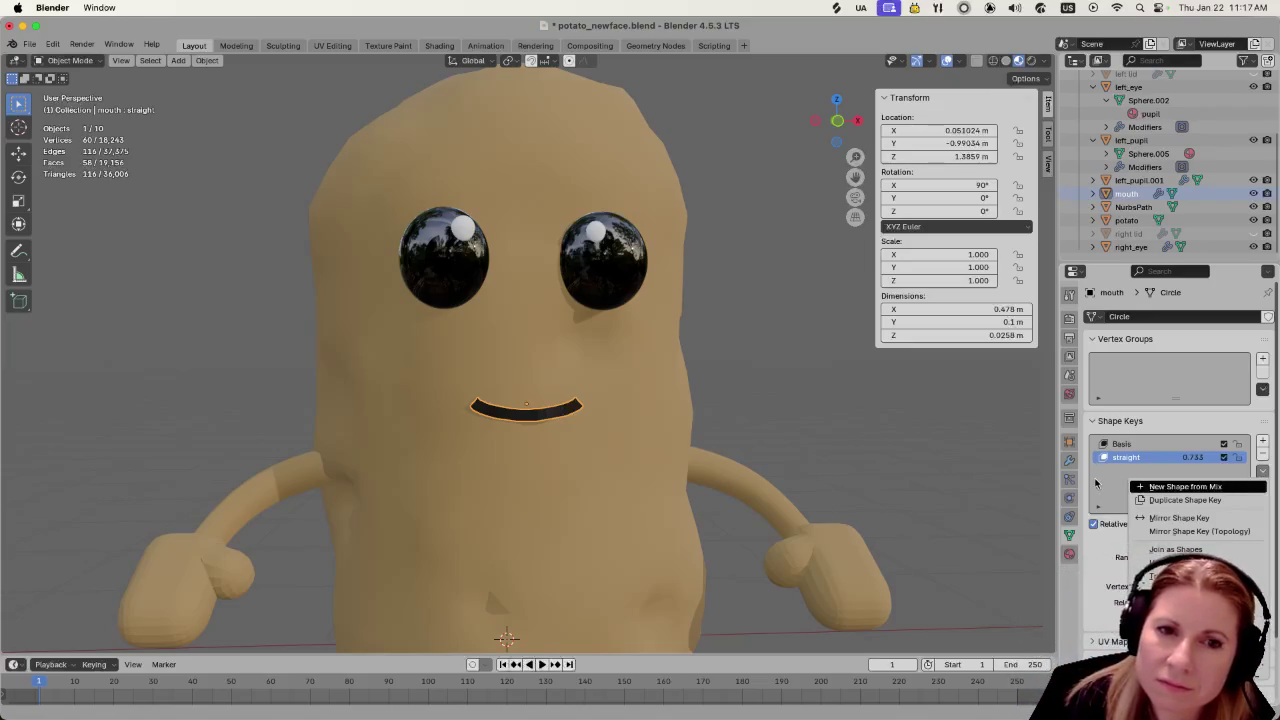
Step: Add shape key 'Key 2' via New Shape from Mix and maximize the Blender window
{"action": "left_click", "coordinate": [1141, 480]}
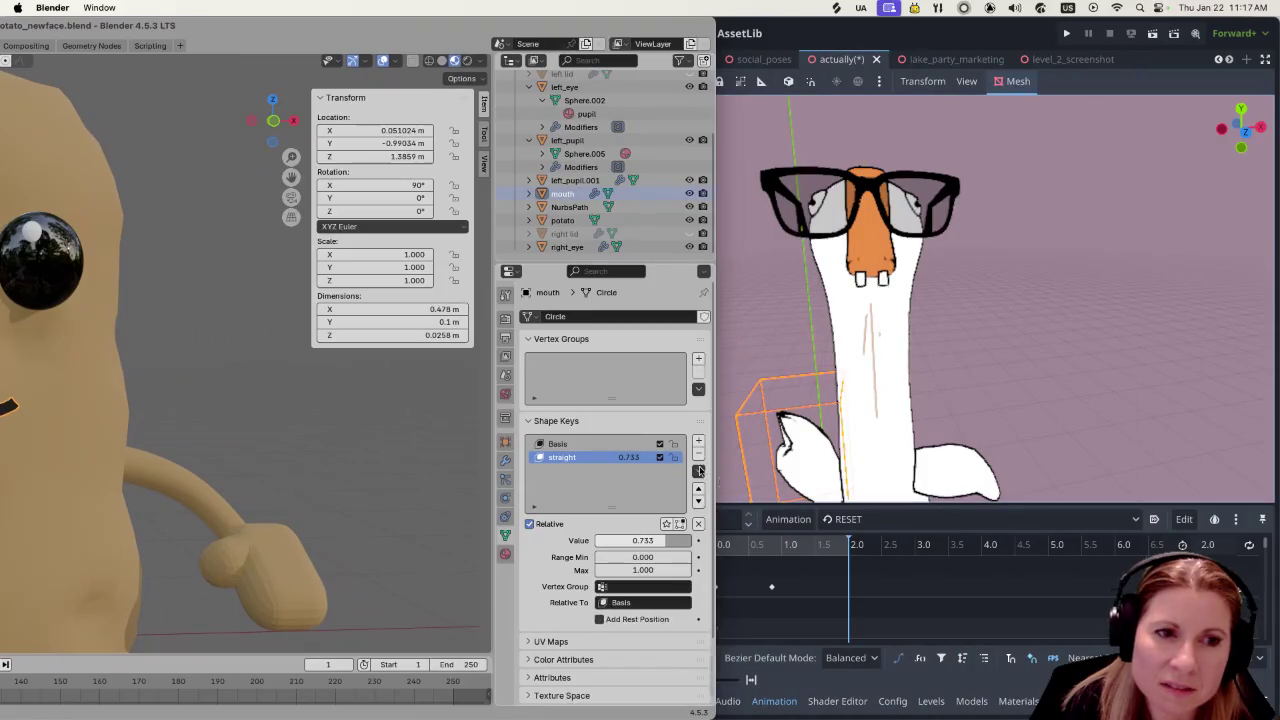
{"action": "left_click", "coordinate": [698, 470]}
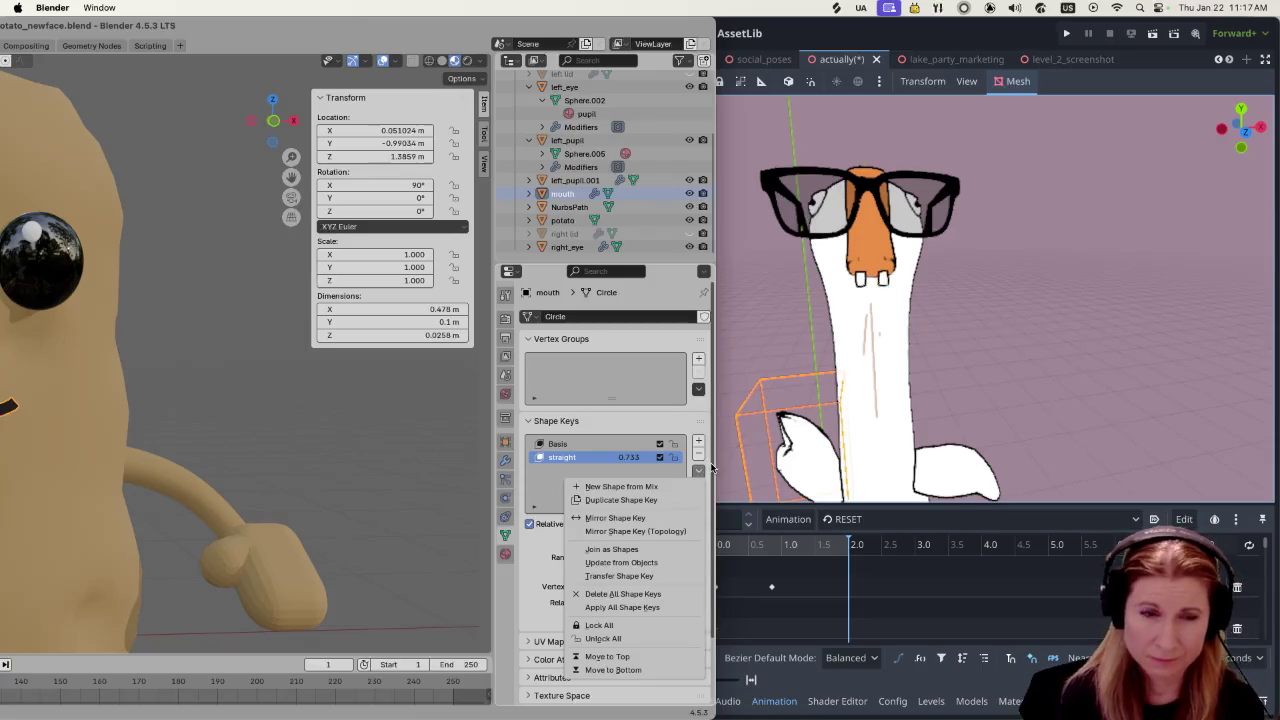
{"action": "left_click", "coordinate": [702, 471]}
{"action": "left_click", "coordinate": [699, 470]}
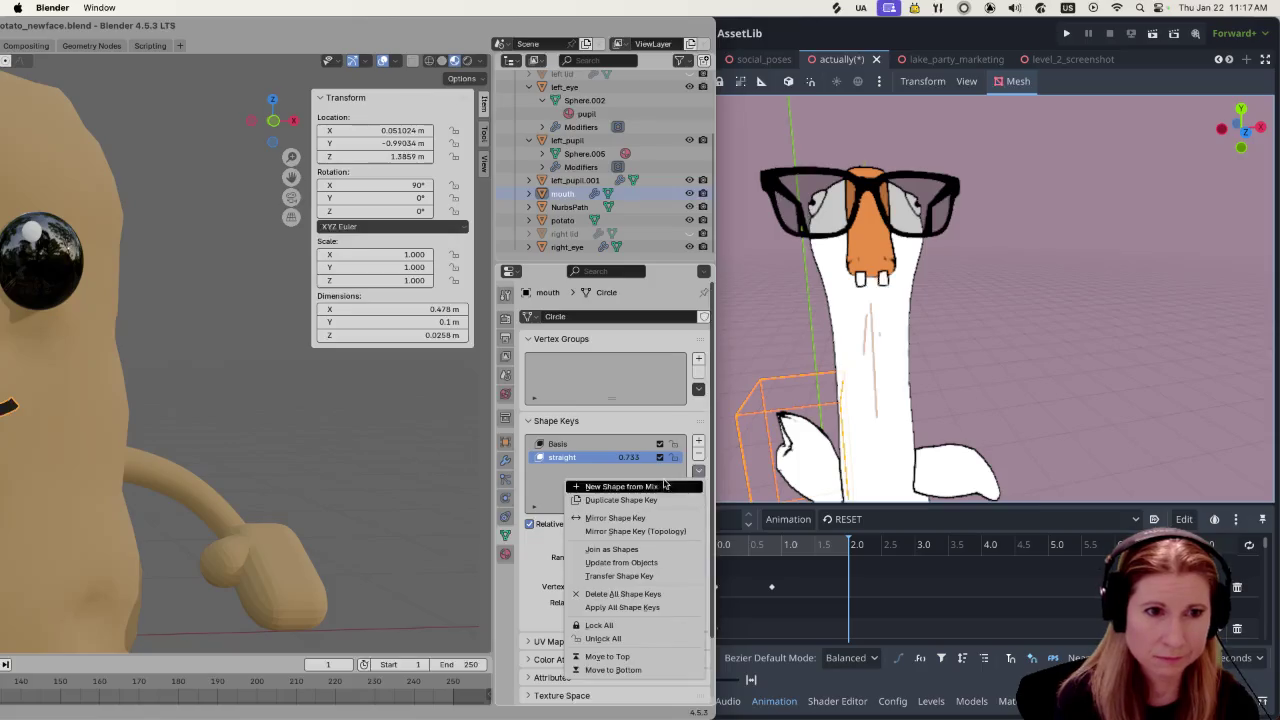
{"action": "left_click", "coordinate": [664, 486]}
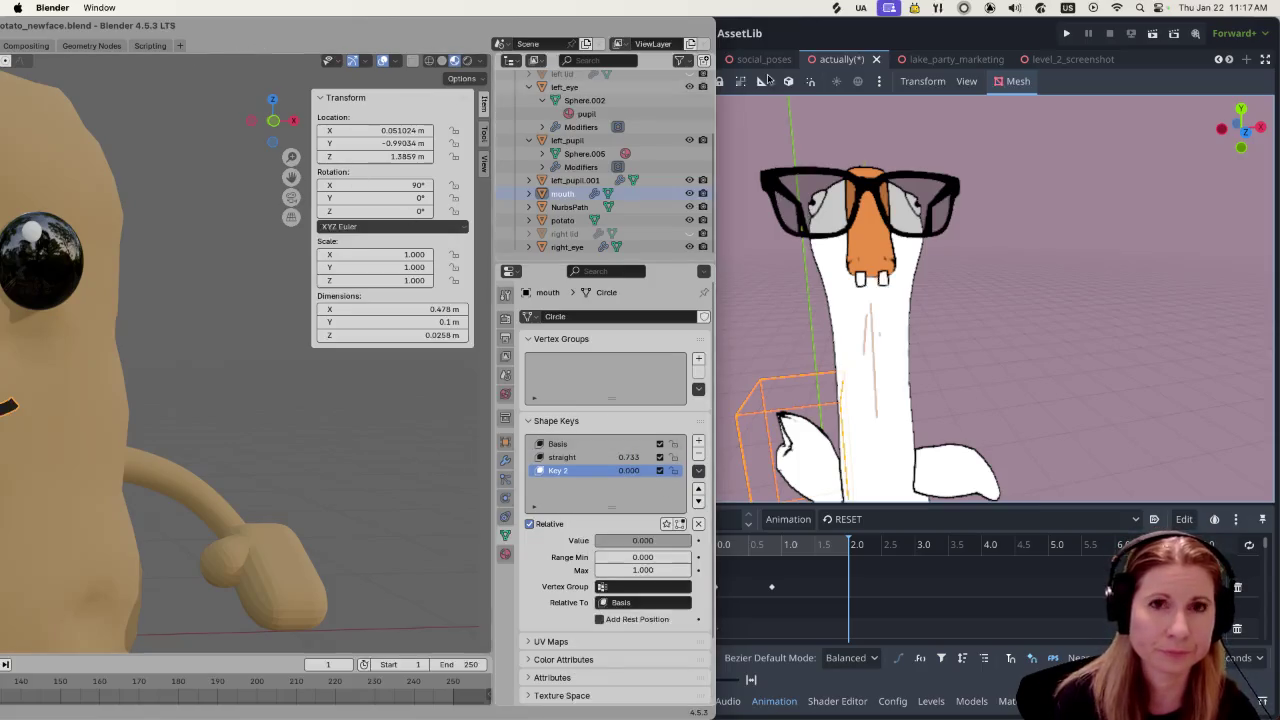
{"action": "double_click", "coordinate": [266, 30]}
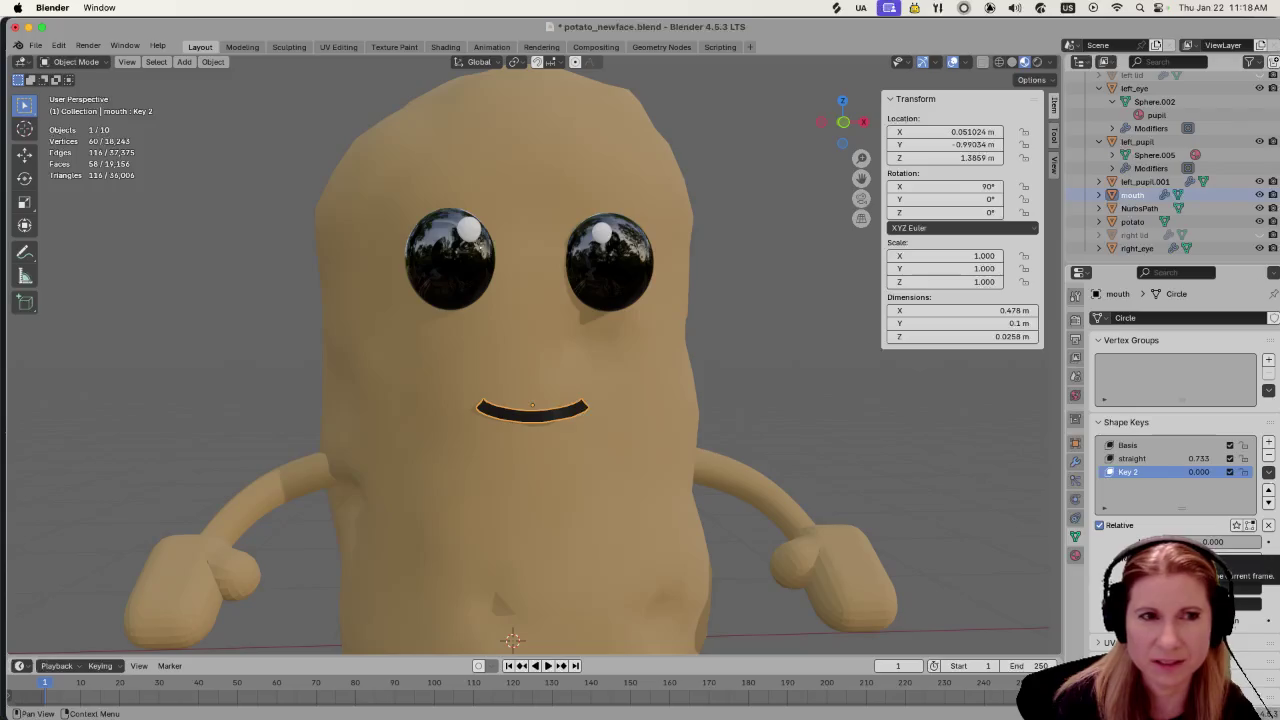
Step: Preview Key 2 at 1 as a frown, return it to 0, and select the straight key
{"action": "left_click_drag", "start_coordinate": [1213, 541], "coordinate": [1250, 541]}
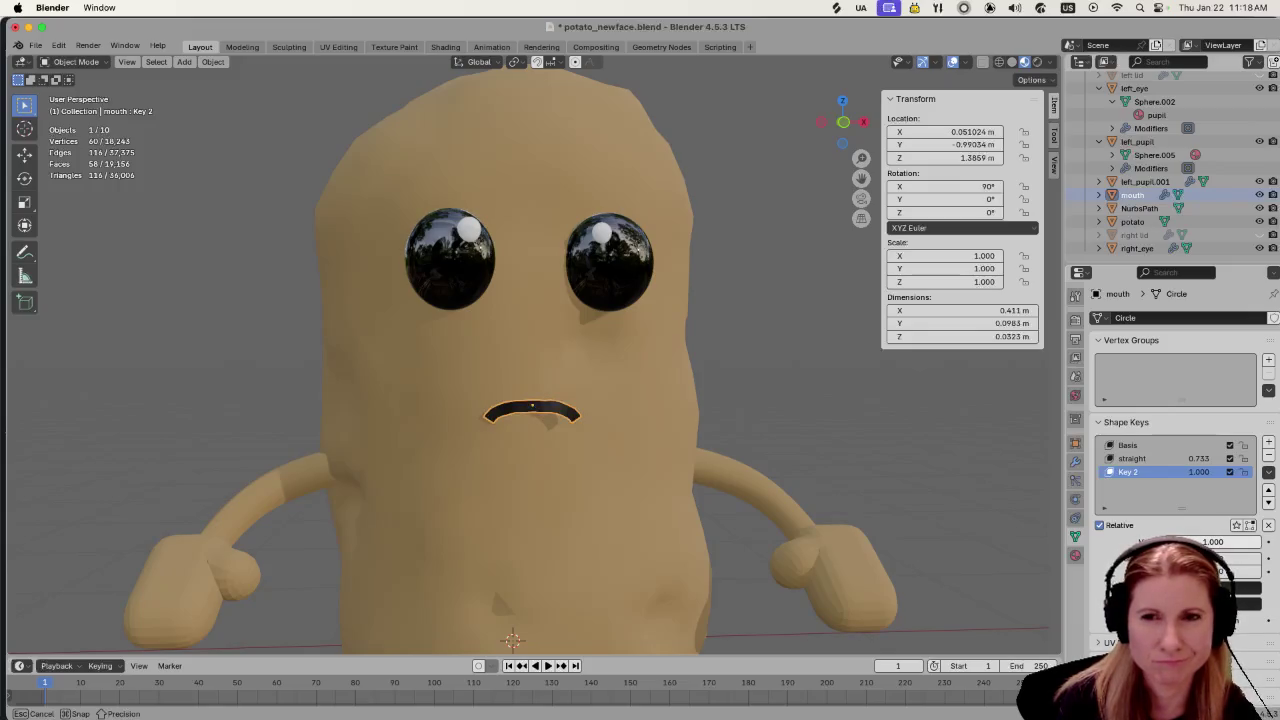
{"action": "mouse_move", "coordinate": [1250, 541]}
{"action": "left_mouse_down"}
{"action": "mouse_move", "coordinate": [1200, 541]}
{"action": "mouse_move", "coordinate": [1250, 541]}
{"action": "left_mouse_up"}
{"action": "left_click", "coordinate": [1131, 458]}
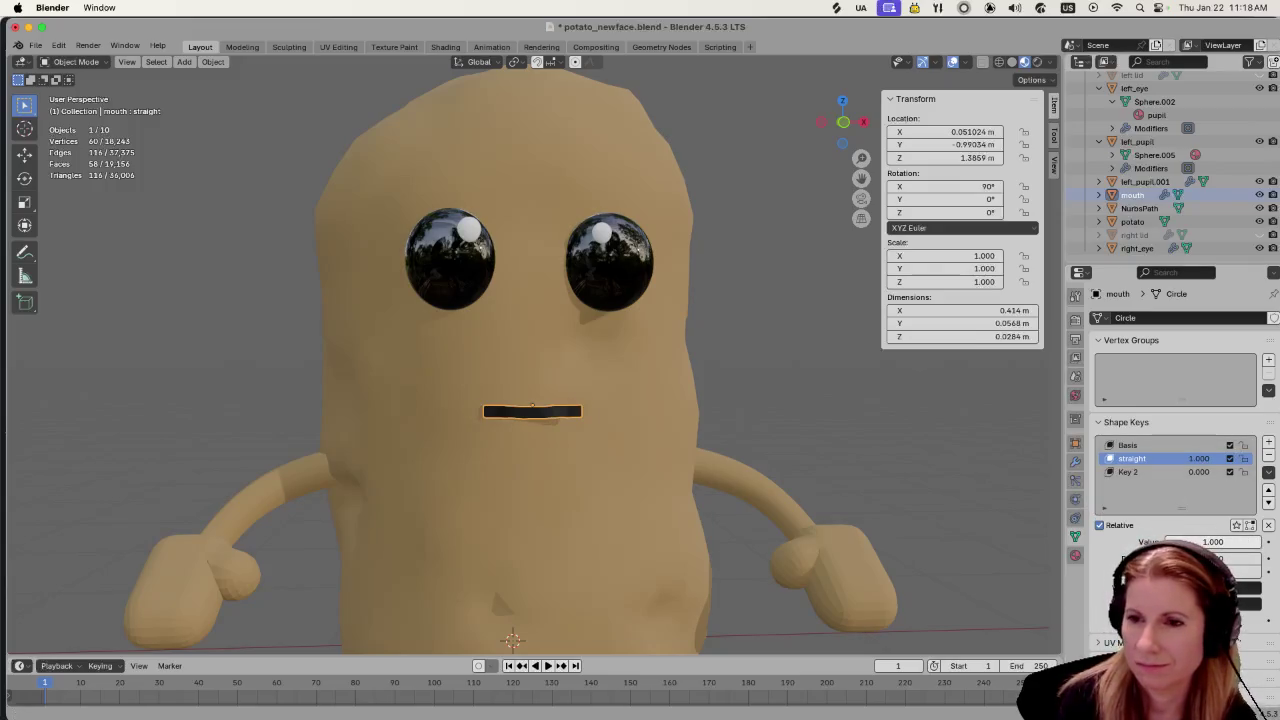
Step: Switch from Blender to Discord with Cmd+Tab
{"action": "key", "text": "super+Tab"}
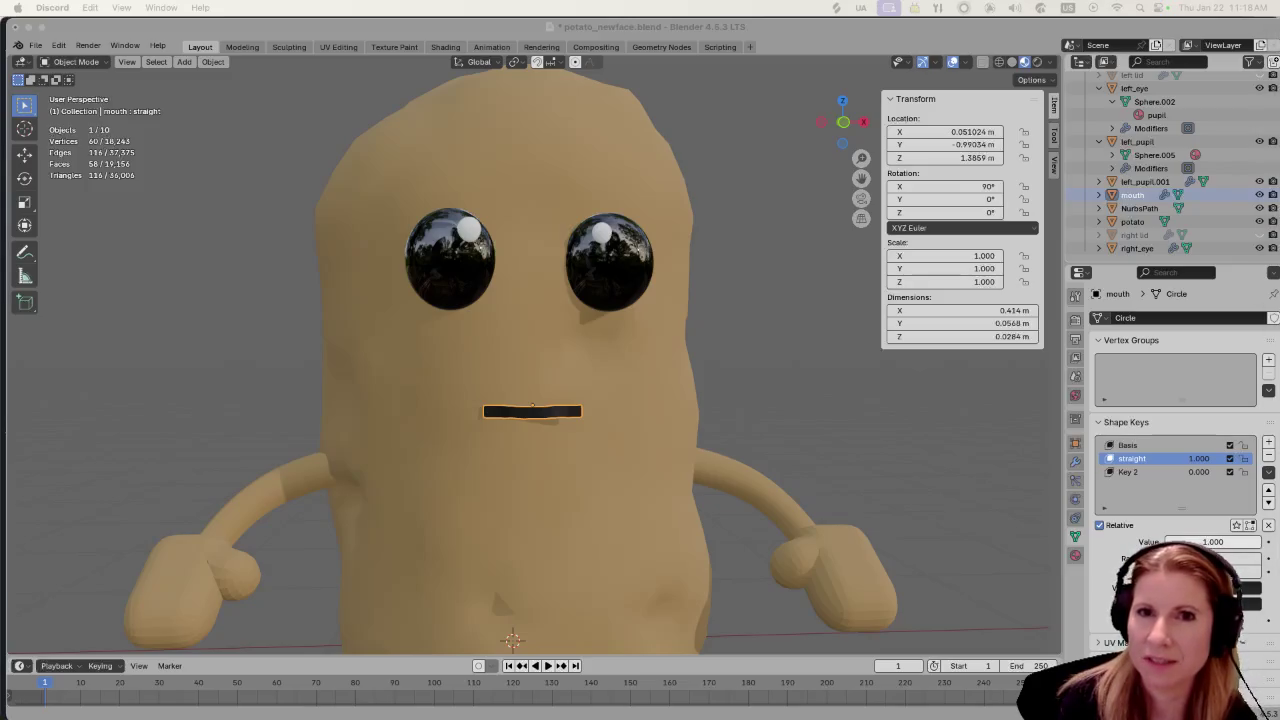